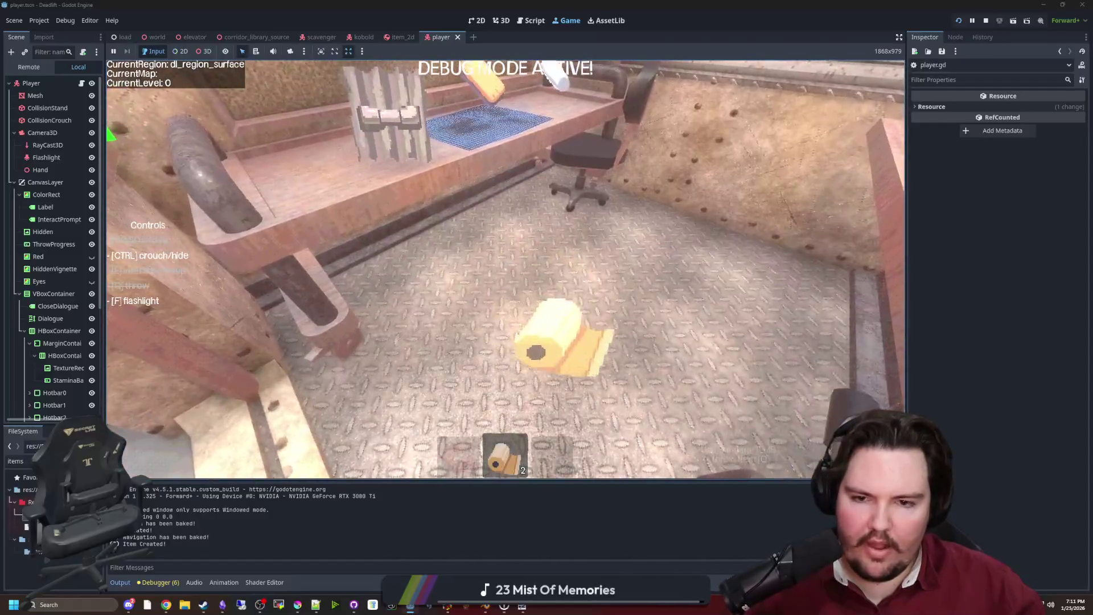
Step: Walk out of the room toward the foggy forest, switch to the medkit and throw it onto the grass
key(e)
key(w)
key(1)
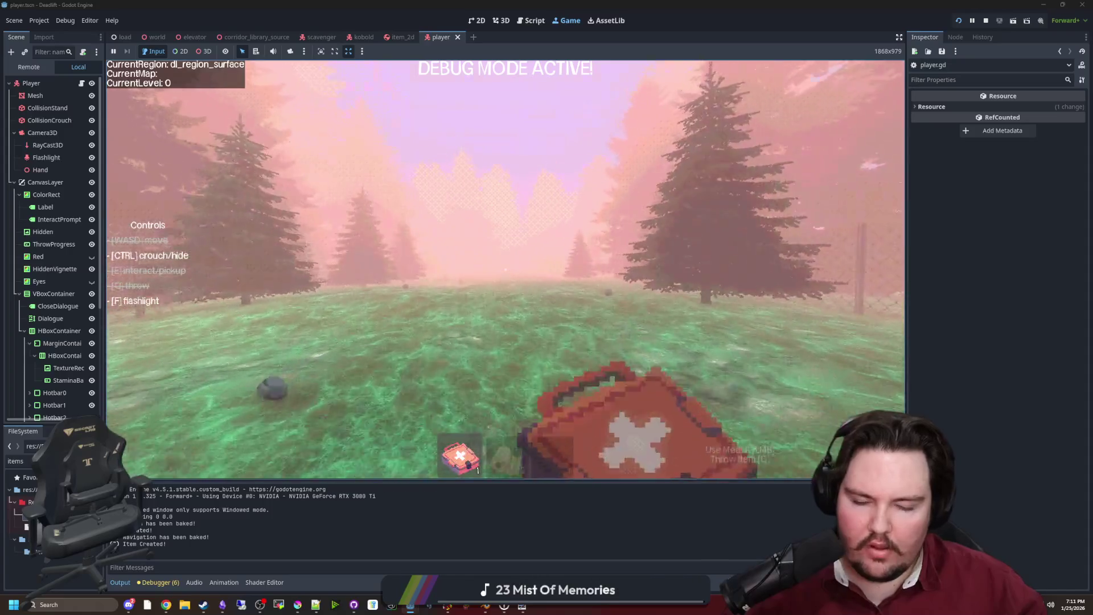
key(q)
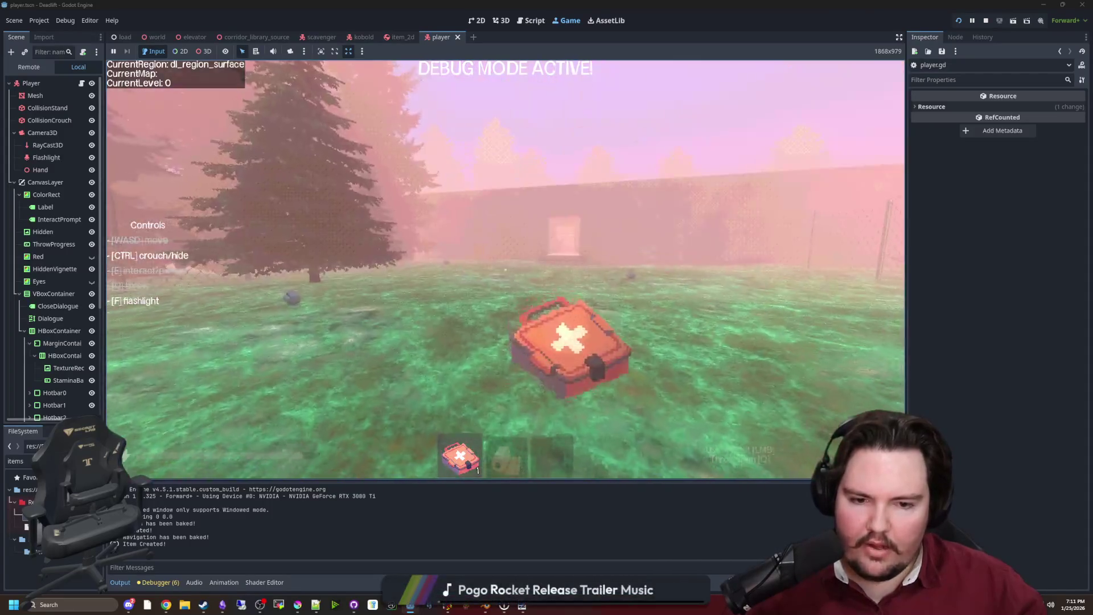
Step: Cycle between bandage and medkit, throw the medkit again, then pause and return to player.gd
key(2)
key(1)
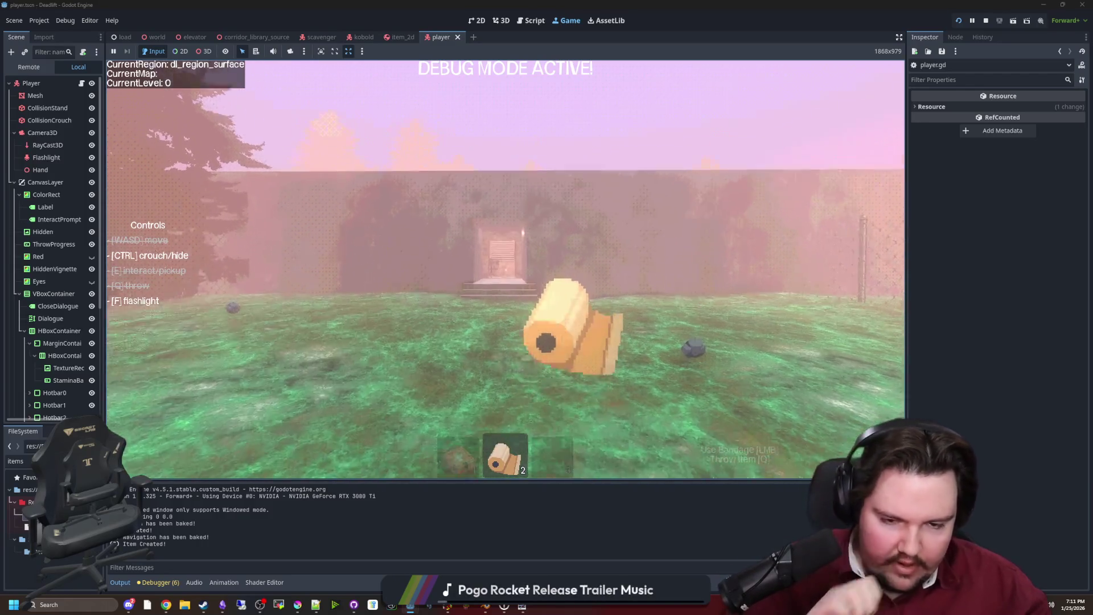
key(1)
key(2)
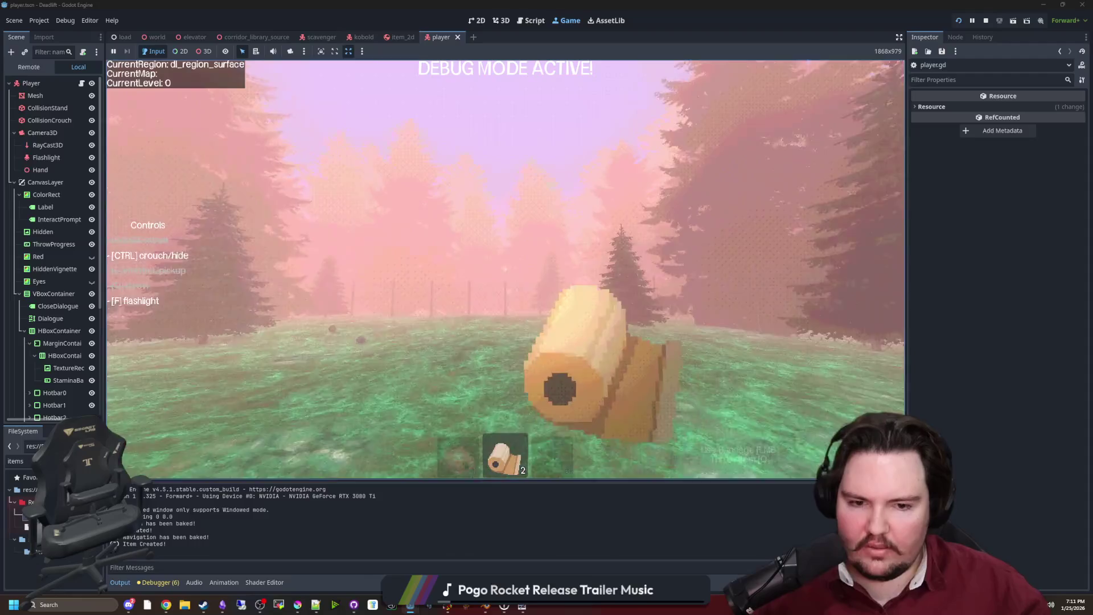
key(1)
key(q)
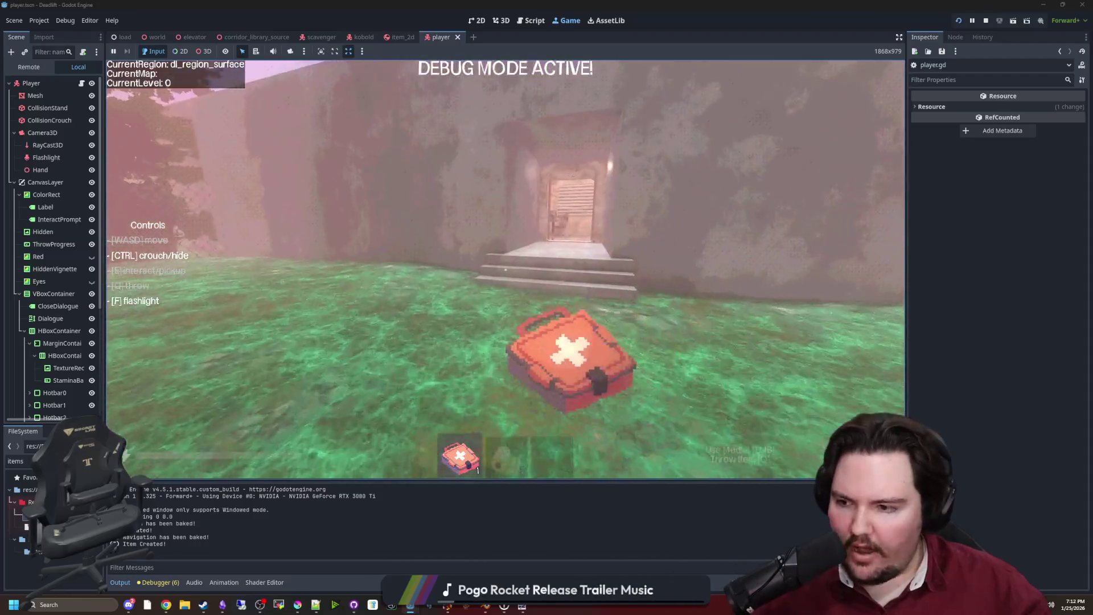
key(Escape)
click(82, 83)
Step: In the bandage branch of player.gd, add a blank line after the effect-gathering loop
click(518, 302)
click(517, 311)
scroll(517, 307, down, 4)
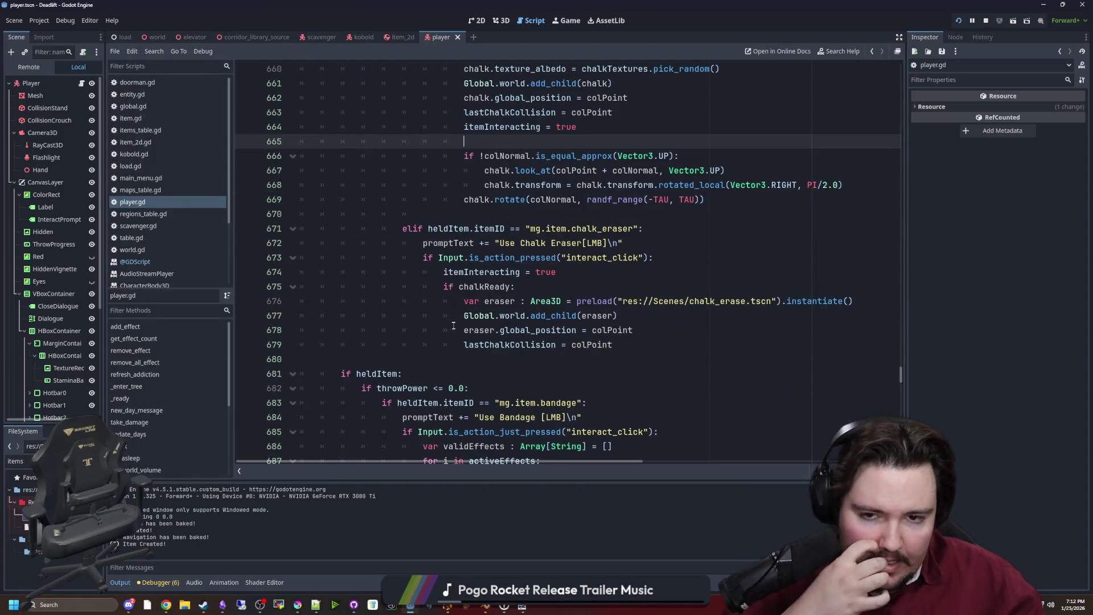
scroll(466, 303, down, 3)
scroll(466, 302, down, 2)
click(584, 229)
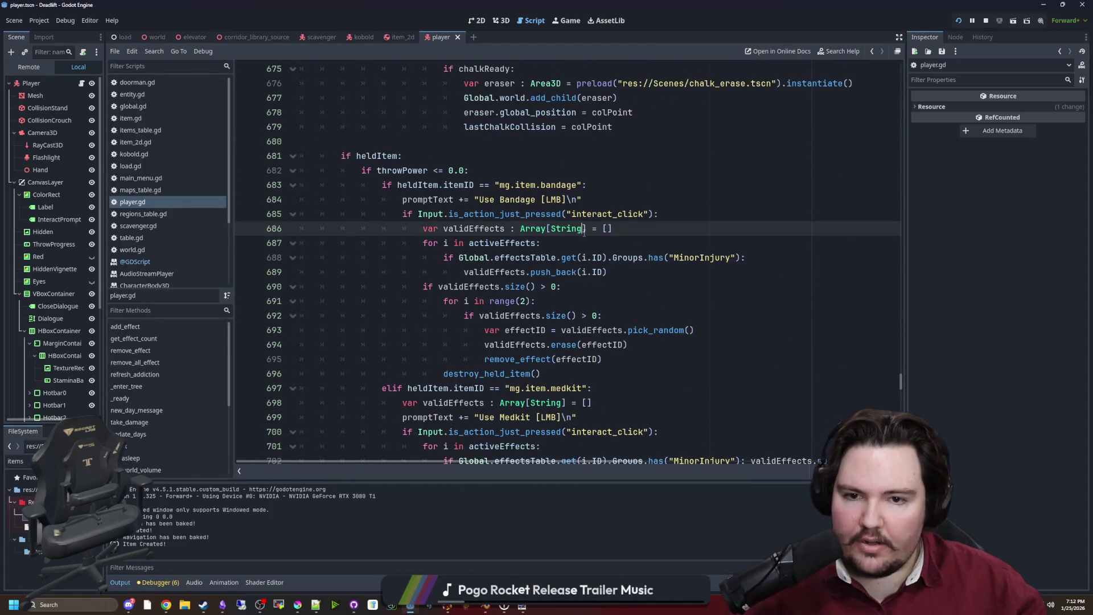
click(557, 245)
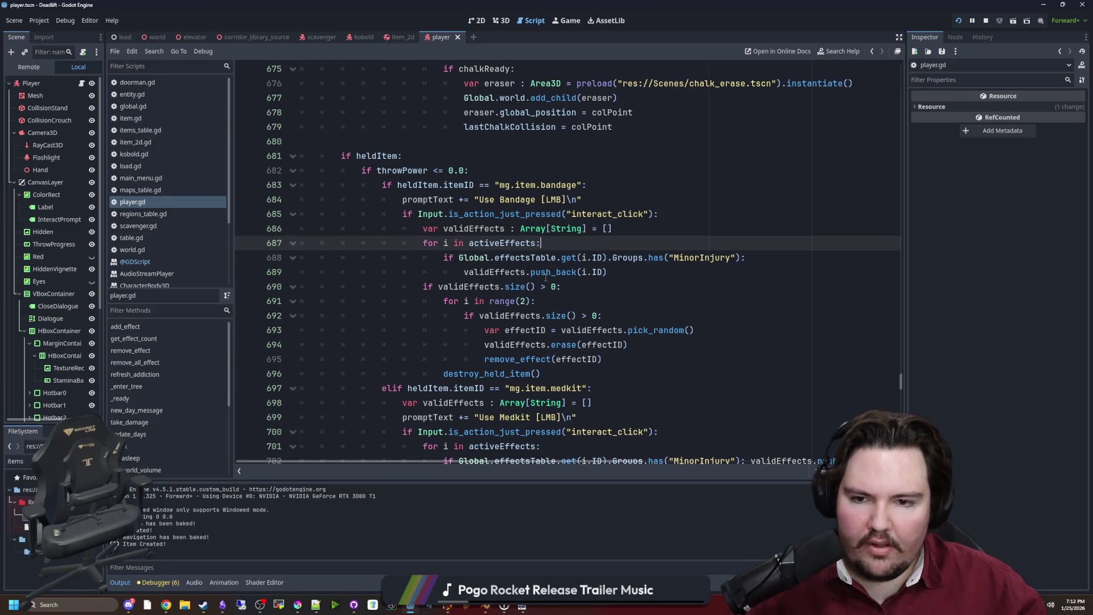
click(625, 271)
key(Return)
Step: Move the validEffects declaration and loop above the bandage input check
click(608, 272)
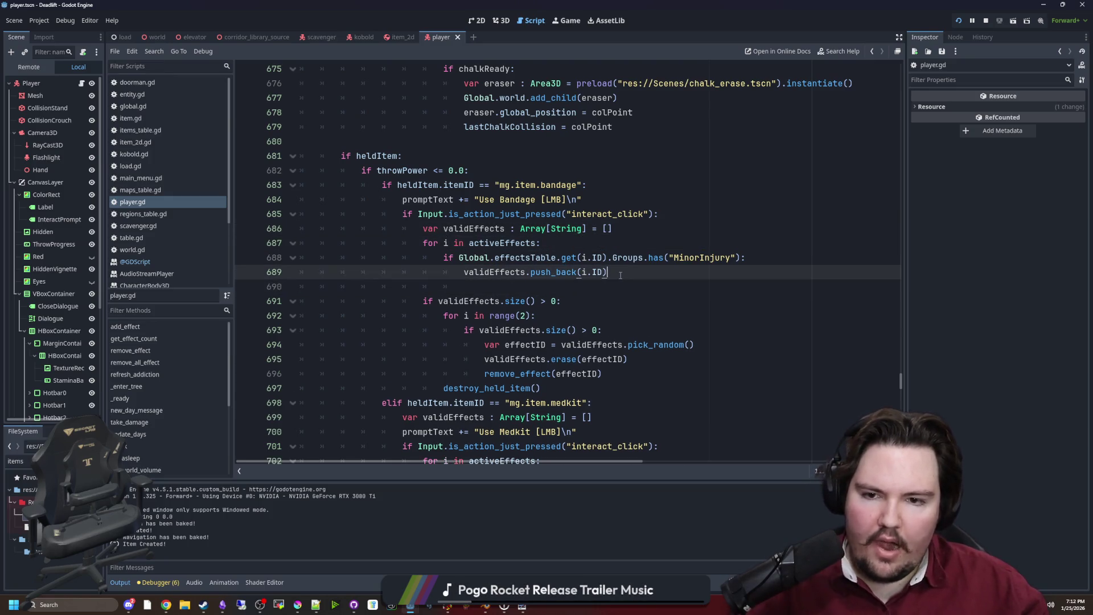
shift+click(293, 243)
key(shift+Up)
key(ctrl+x)
click(598, 203)
key(Return)
key(ctrl+v)
key(Up)
key(Up)
key(Up)
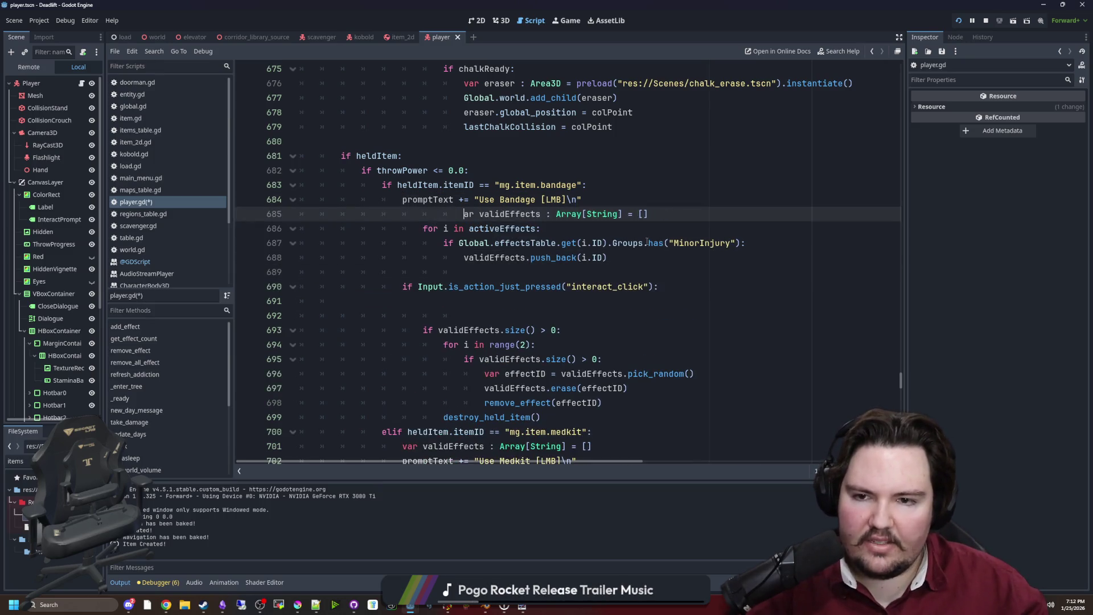
Step: Fix the moved block's indentation and delete the empty lines under the input check
click(712, 256)
key(shift+Up)
key(shift+Up)
key(shift+Up)
key(Tab)
key(shift+Tab)
key(shift+Tab)
click(455, 272)
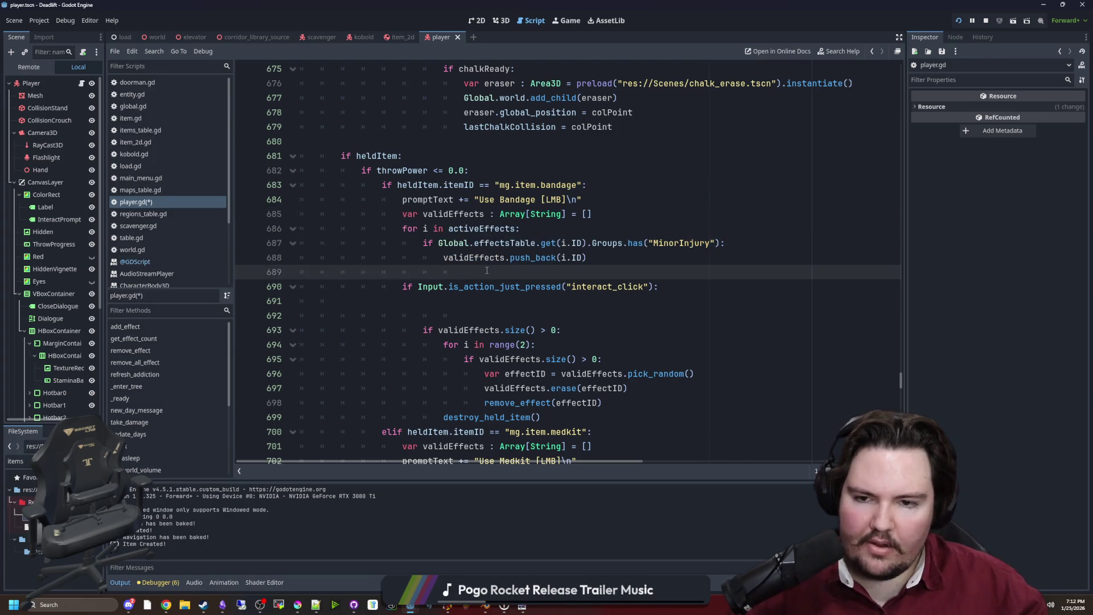
key(Down)
key(Down)
key(shift+Down)
key(shift+Down)
key(Delete)
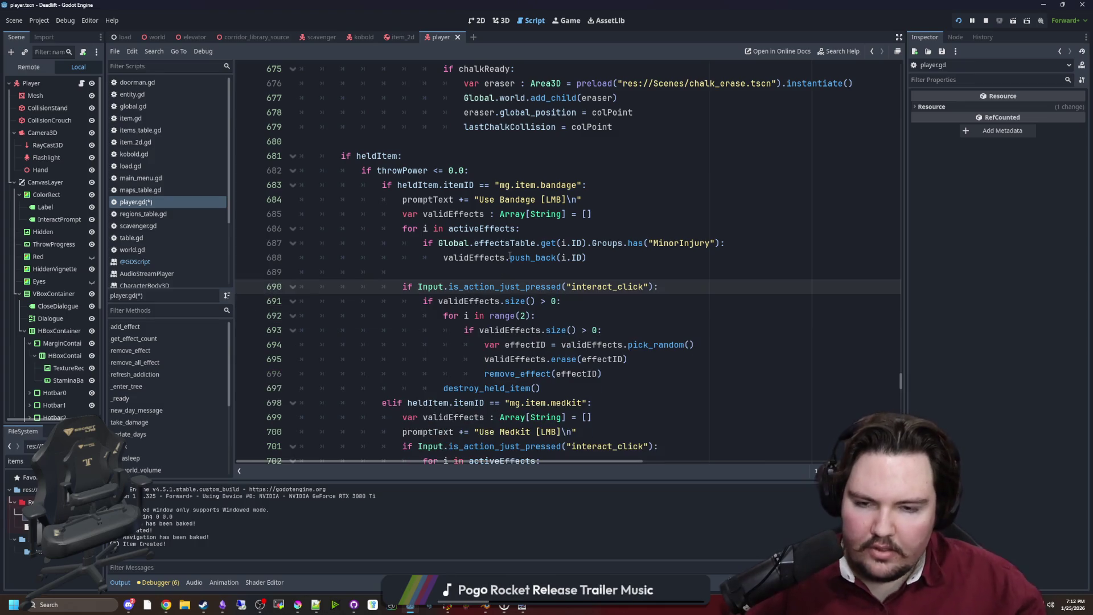
Step: Remove the original Use Bandage prompt line
scroll(510, 256, down, 1)
key(Down)
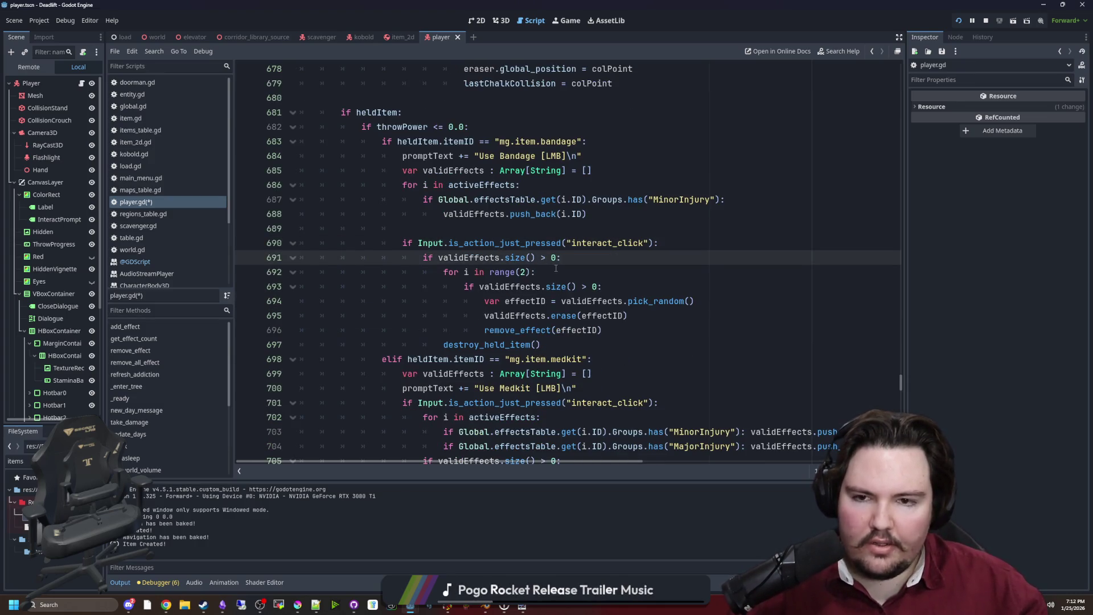
scroll(535, 287, up, 1)
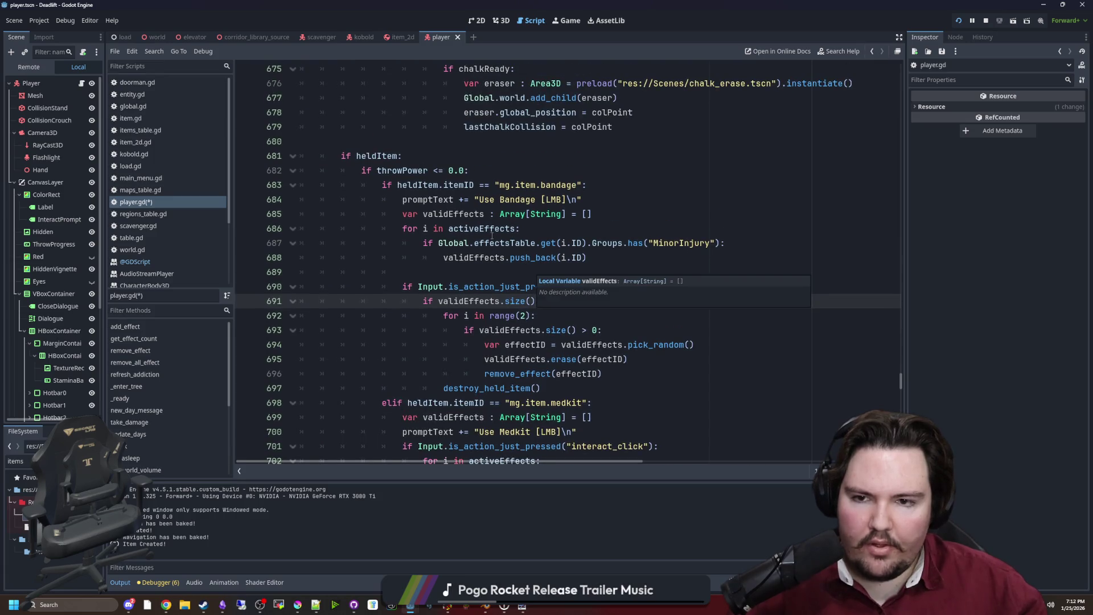
click(615, 222)
click(615, 214)
drag(587, 200, 403, 199)
key(BackSpace)
key(BackSpace)
Step: Add 'if validEffects.size() > 0:' with promptText += "Use Bandage [LMB]\n" inside it
click(477, 258)
key(Return)
key(Return)
text(if v)
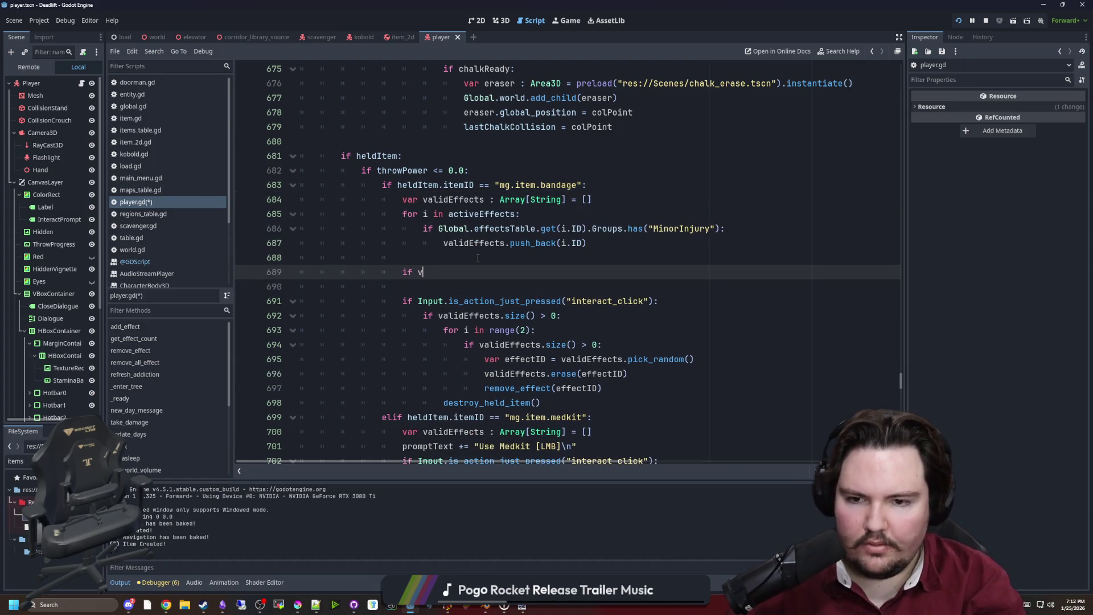
text(alidEffects.size() > 0-)
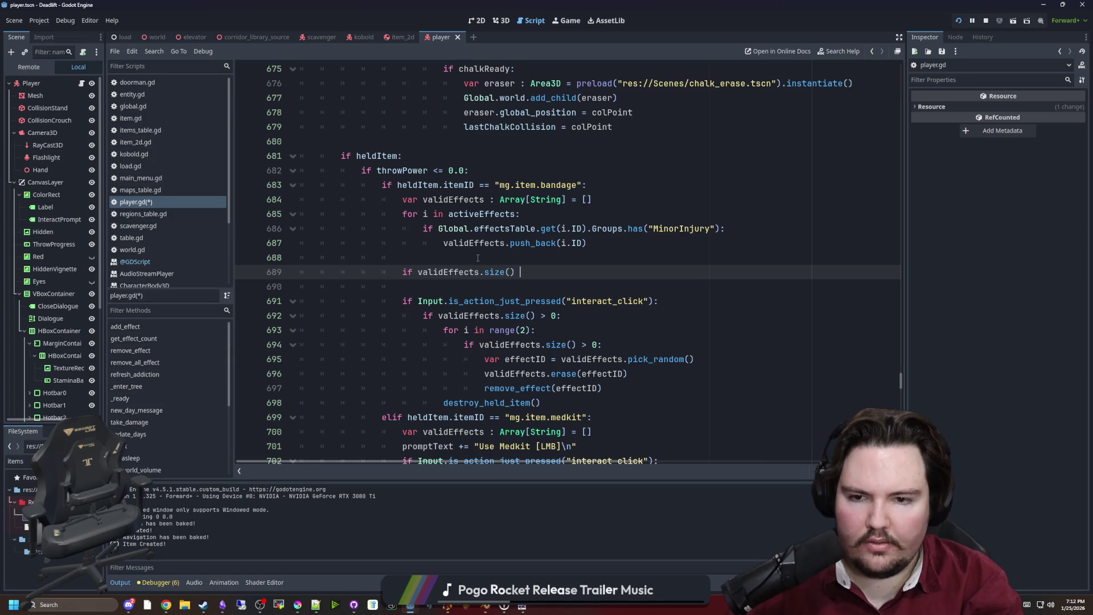
text(:)
key(Return)
text(promptText += "Use Bandage [LMB]\n")
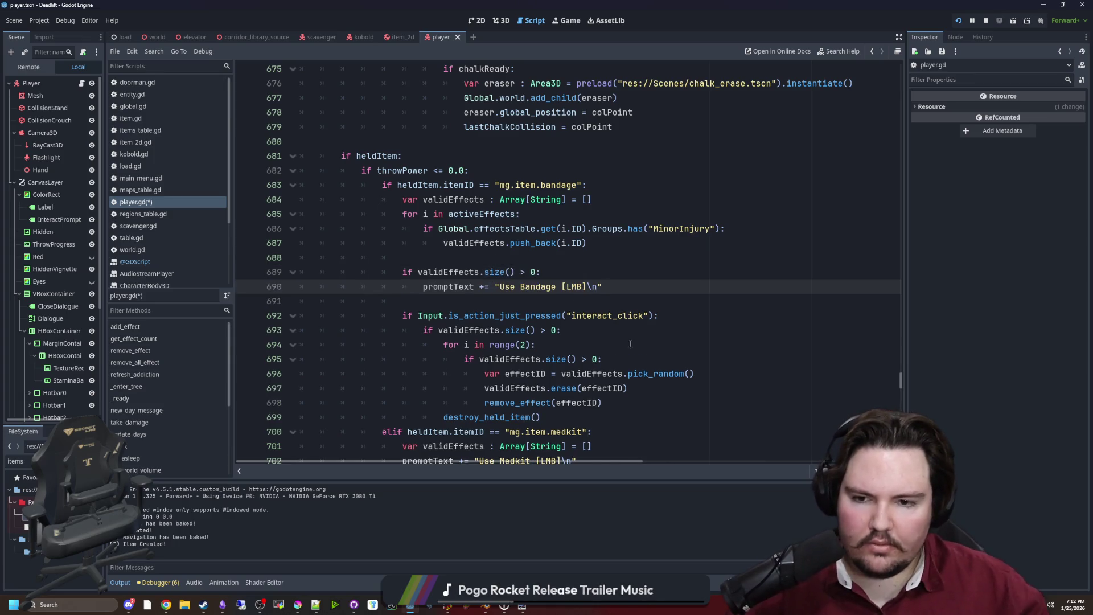
Step: Indent the input handling under the size check, delete the redundant check and tidy indentation
scroll(512, 313, down, 1)
drag(541, 373, 214, 279)
key(Tab)
triple_click(512, 286)
key(BackSpace)
drag(591, 363, 297, 283)
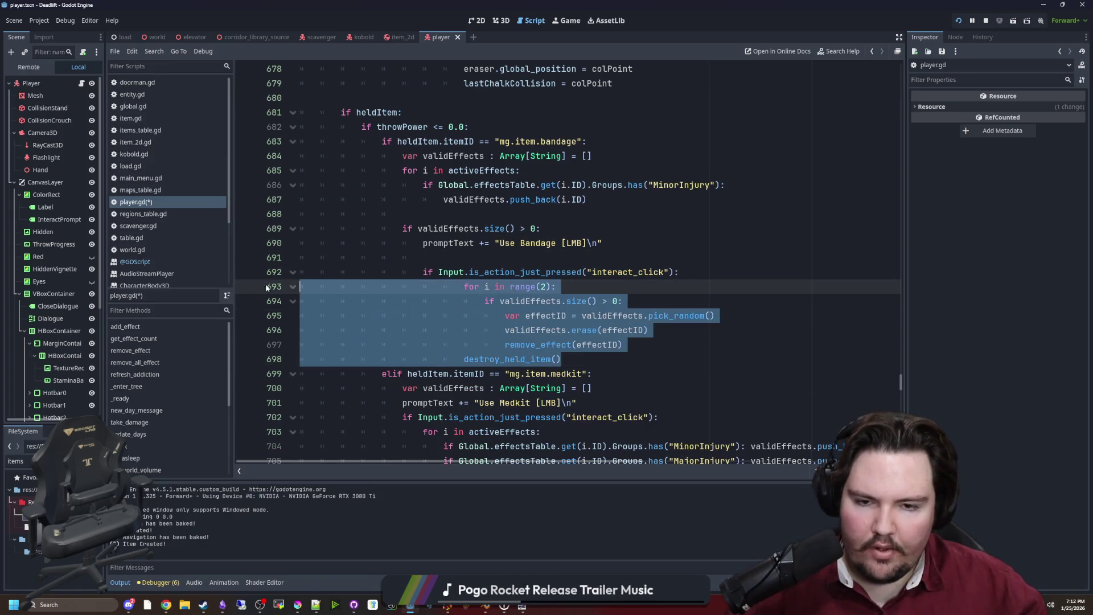
key(shift+Tab)
click(538, 259)
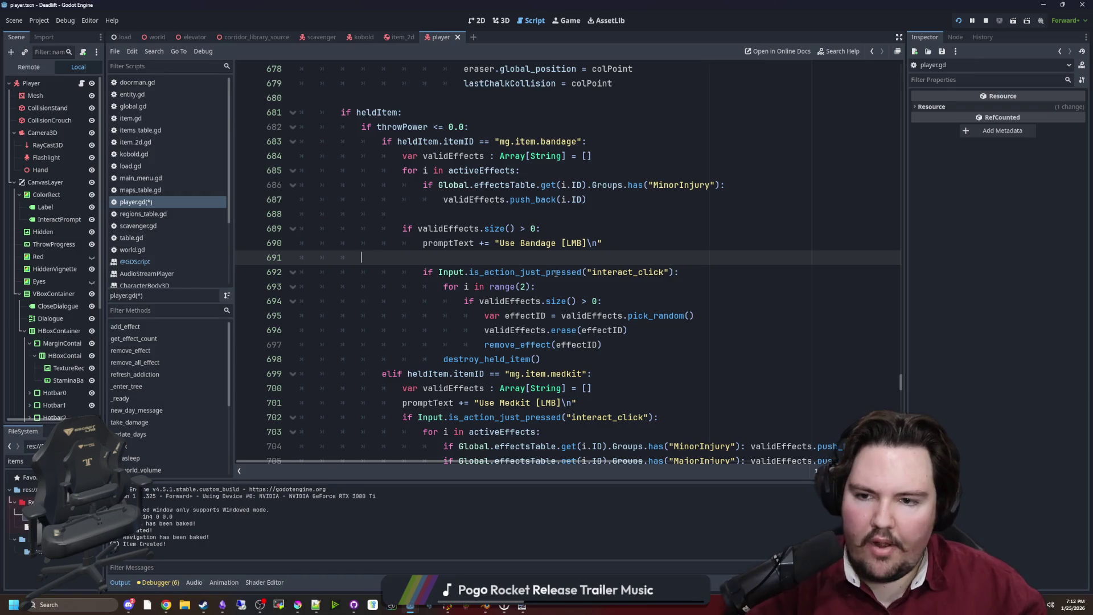
key(BackSpace)
key(Up)
key(Up)
scroll(590, 292, down, 3)
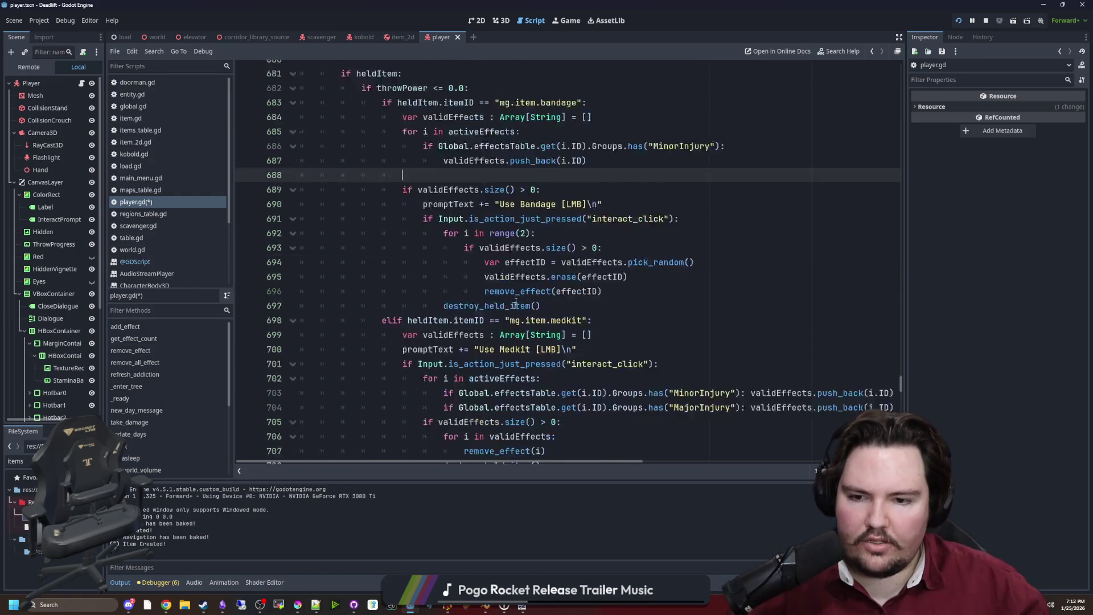
click(590, 291)
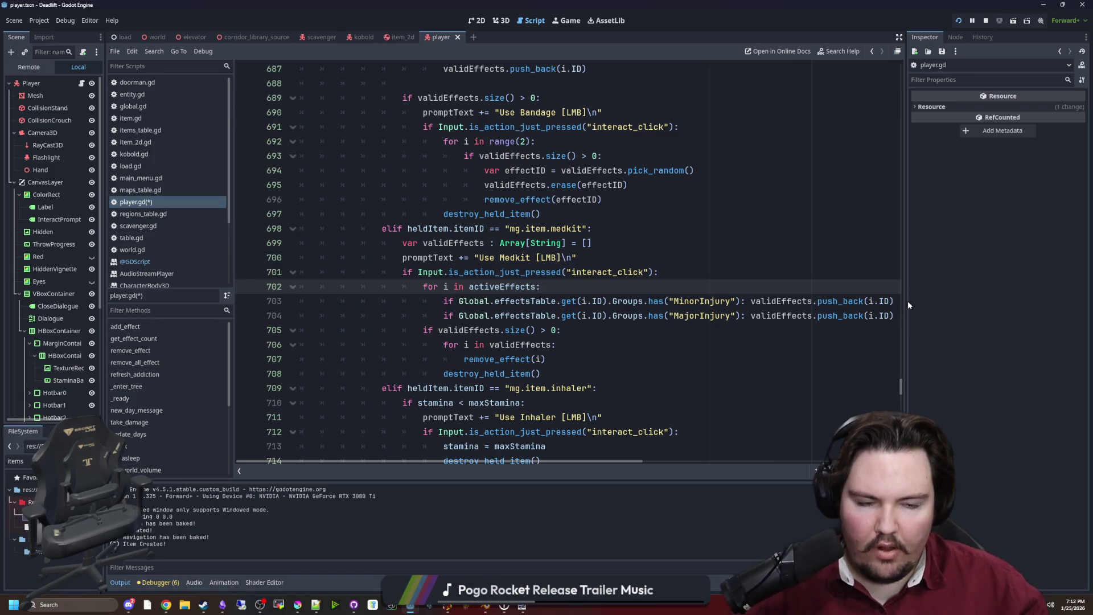
Step: Move the medkit's effect-gathering loop up under its validEffects declaration
drag(906, 301, 1004, 302)
drag(905, 314, 289, 292)
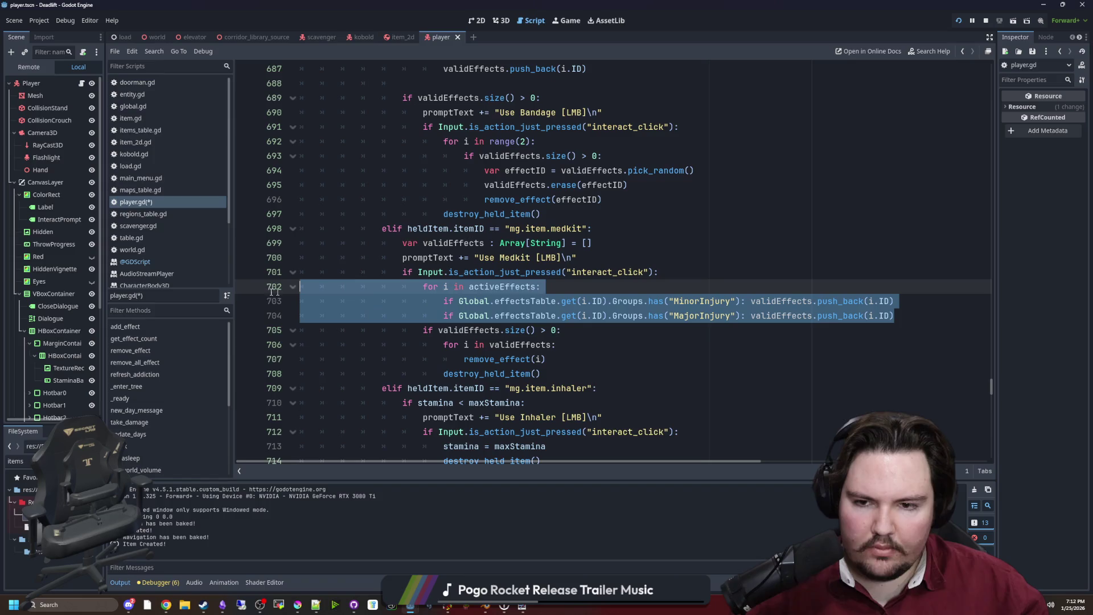
key(BackSpace)
click(577, 257)
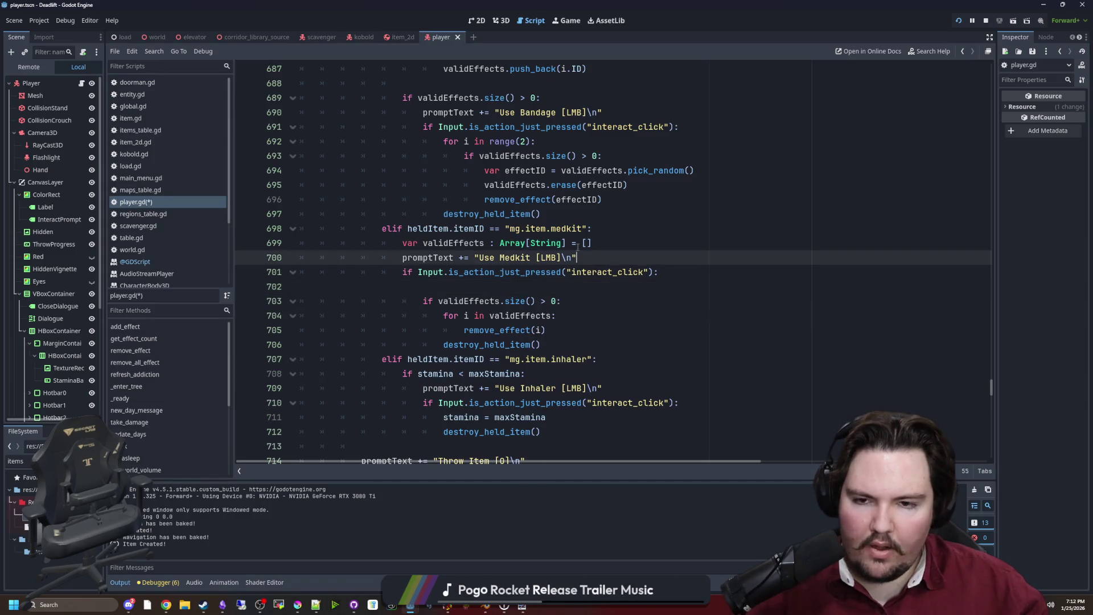
click(607, 243)
key(ctrl+v)
key(Return)
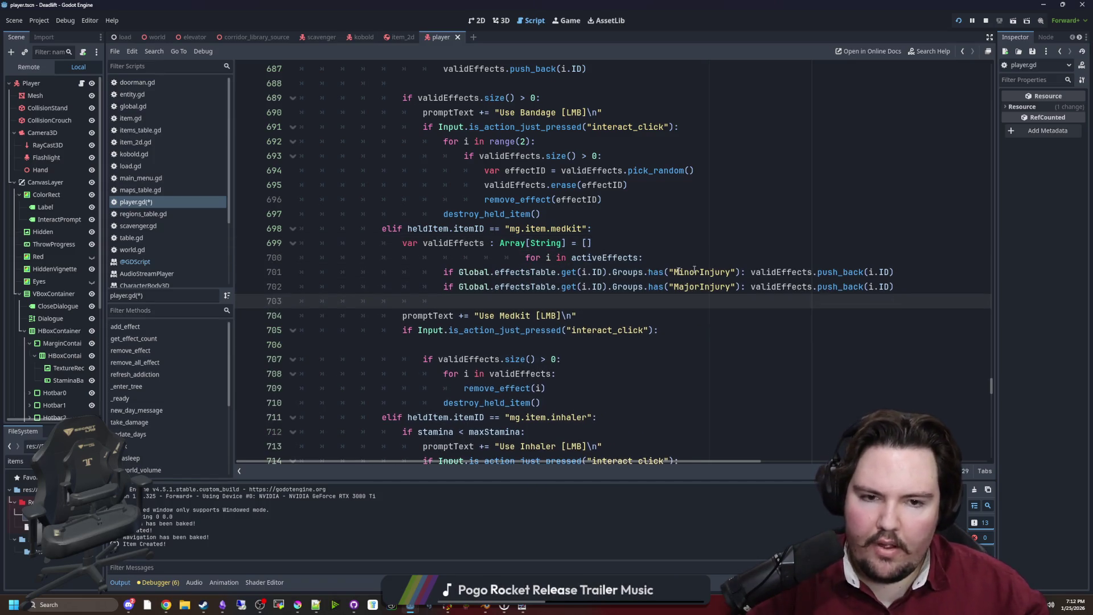
Step: Fix the pasted medkit loop's 'for i' line and indentation
double_click(527, 257)
key(BackSpace)
key(BackSpace)
key(BackSpace)
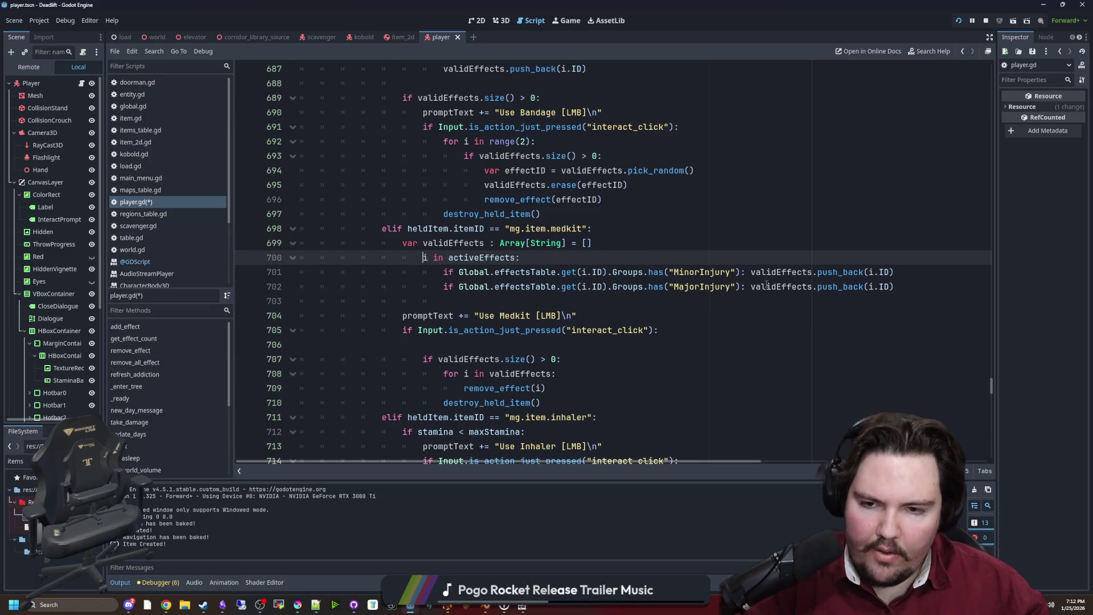
text(i)
mouse_move(897, 286)
mouse_down()
mouse_move(399, 273)
mouse_move(395, 262)
mouse_up()
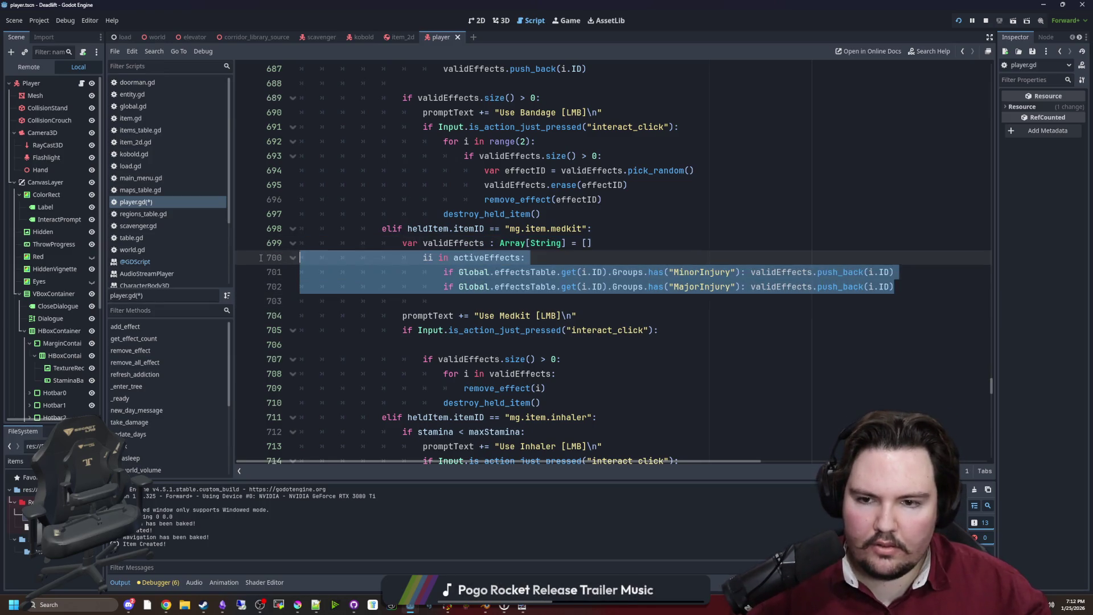
key(Tab)
key(shift+Tab)
key(shift+Tab)
key(Home)
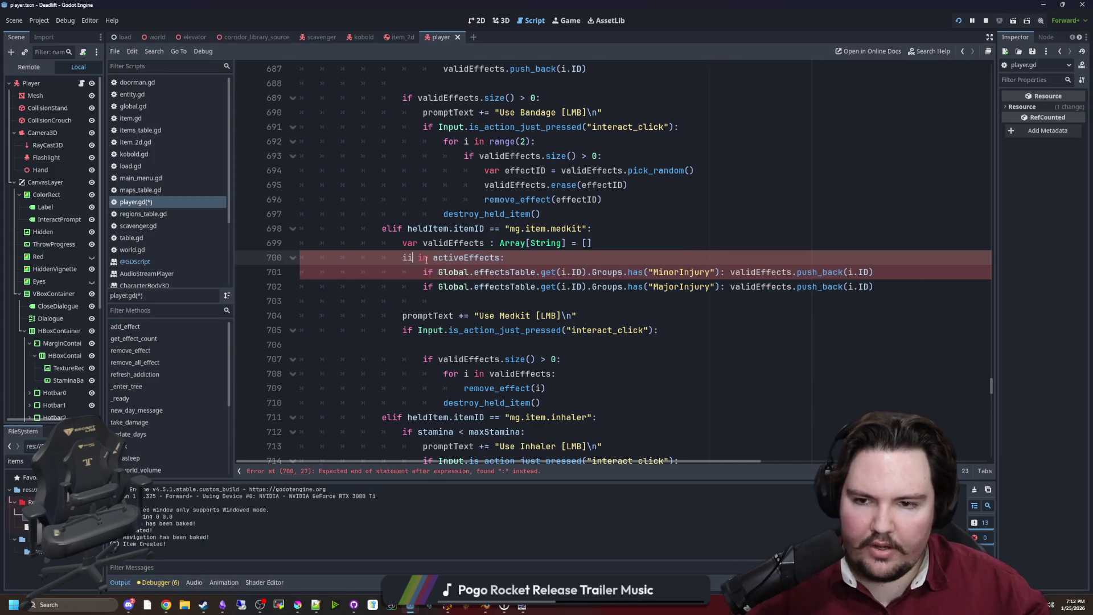
text(for i)
click(608, 260)
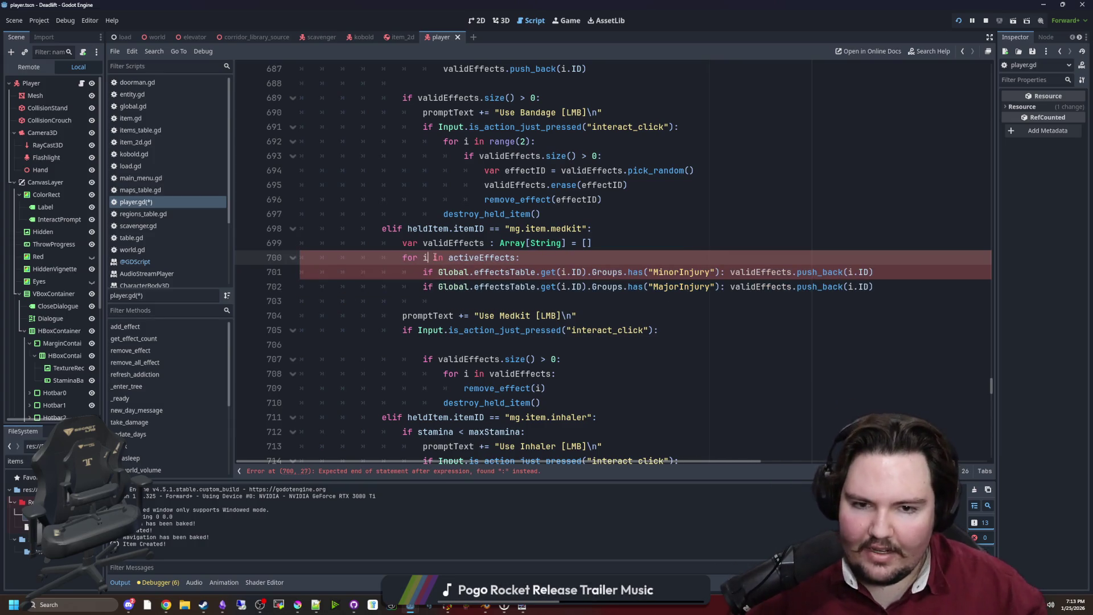
Step: Move the 'if validEffects.size() > 0:' line above the medkit prompt
scroll(493, 265, down, 1)
mouse_move(562, 316)
mouse_down()
mouse_move(402, 316)
mouse_move(422, 316)
mouse_up()
key(ctrl+x)
click(441, 259)
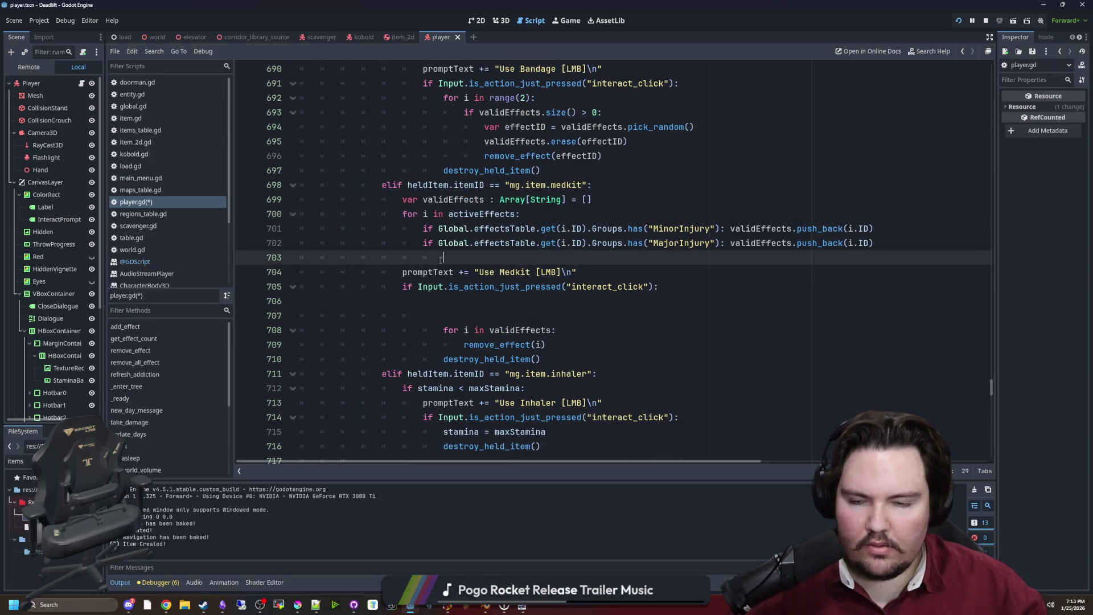
key(ctrl+v)
Step: Indent the medkit prompt and input lines under the size check and delete leftover empty lines
scroll(508, 302, down, 1)
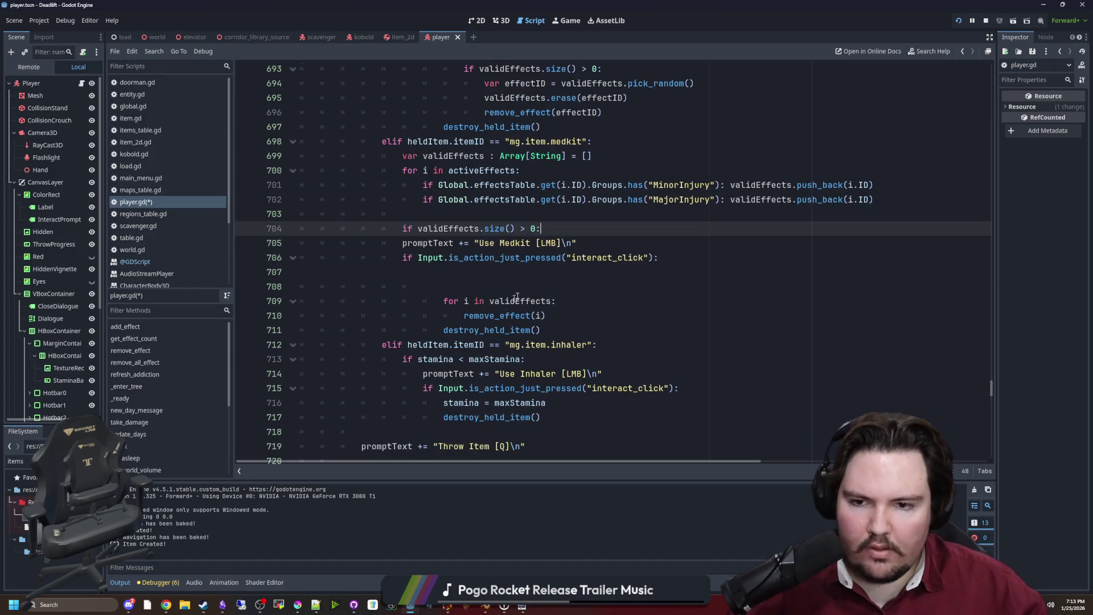
drag(276, 243, 276, 259)
key(Tab)
click(277, 265)
key(End)
key(shift+Down)
key(shift+Down)
key(Delete)
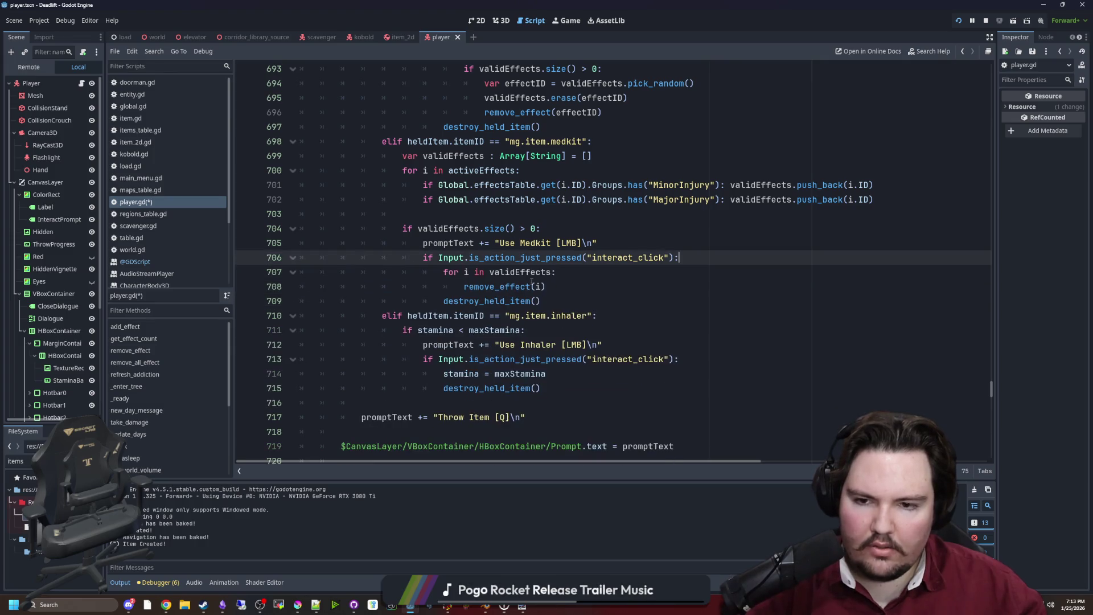
click(530, 282)
Step: Save player.gd with Ctrl+S
scroll(484, 273, up, 1)
click(464, 257)
scroll(464, 257, up, 2)
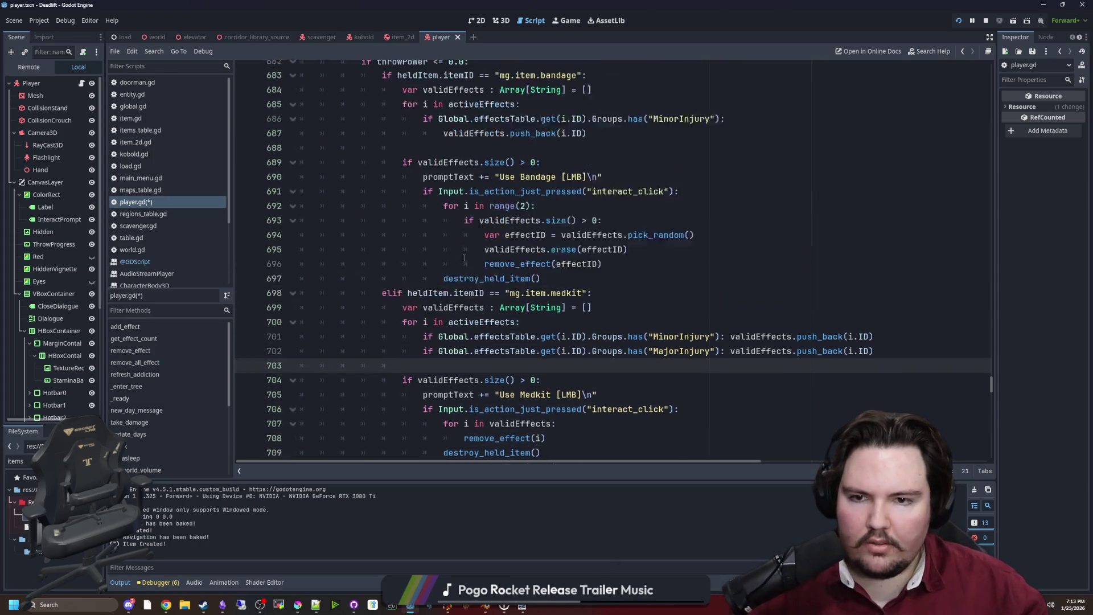
scroll(489, 216, up, 2)
click(483, 119)
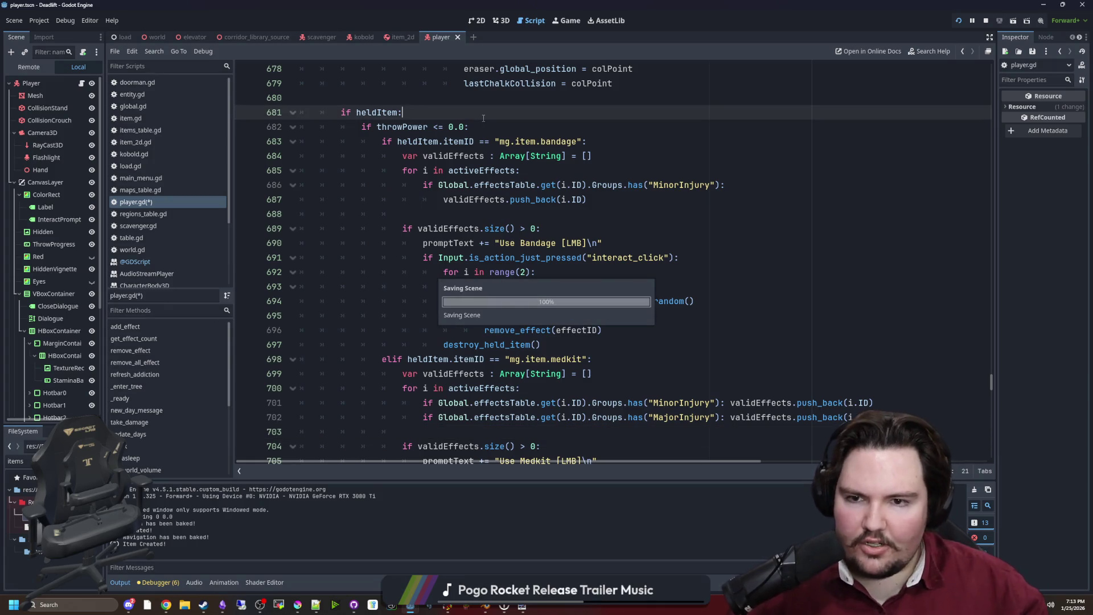
key(ctrl+s)
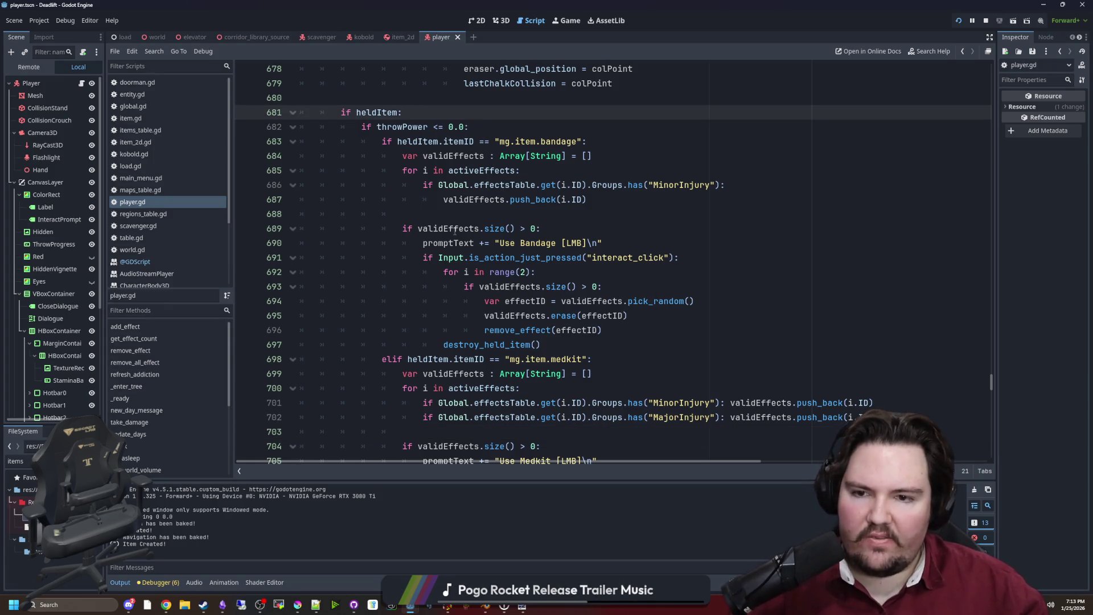
Step: Look over the edited bandage and medkit branches before returning to the game
click(524, 216)
scroll(487, 241, down, 3)
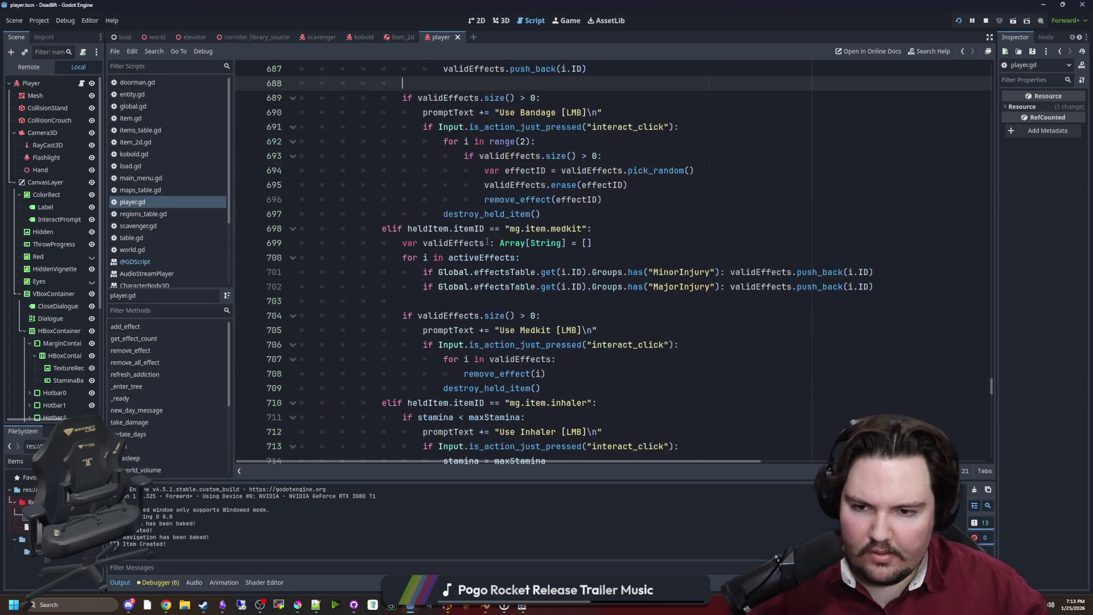
scroll(445, 254, down, 1)
drag(589, 271, 589, 302)
click(589, 258)
scroll(615, 284, up, 2)
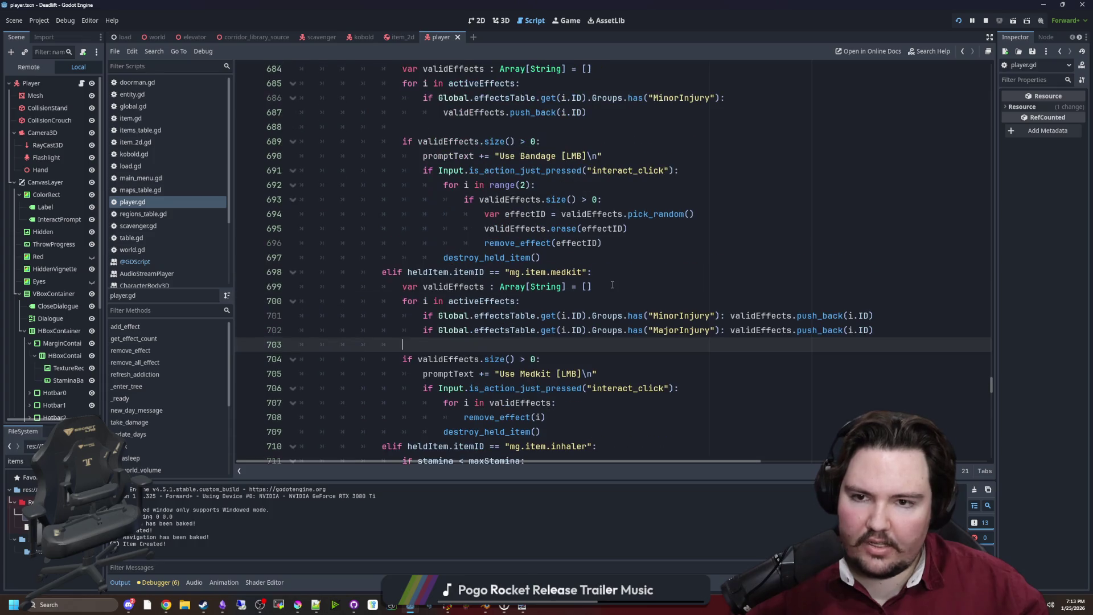
scroll(498, 146, down, 2)
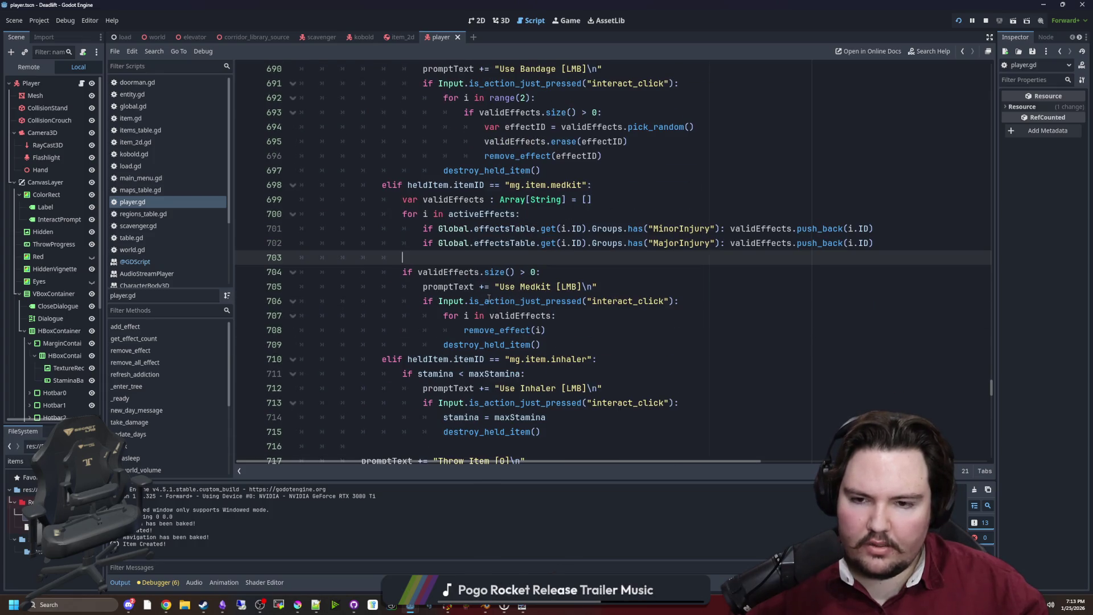
scroll(588, 312, down, 1)
click(585, 296)
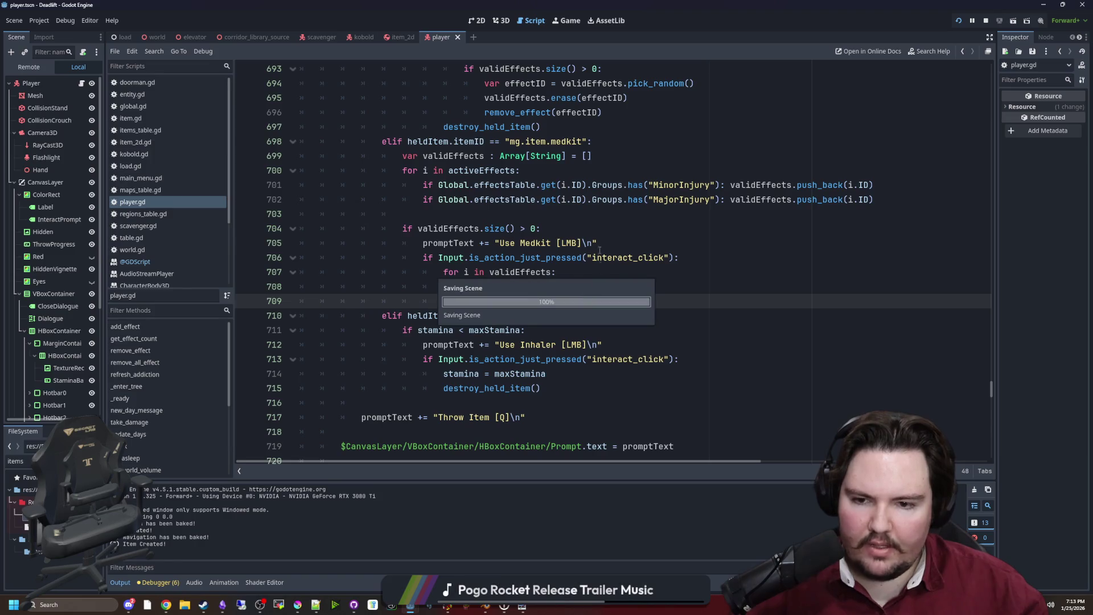
click(567, 21)
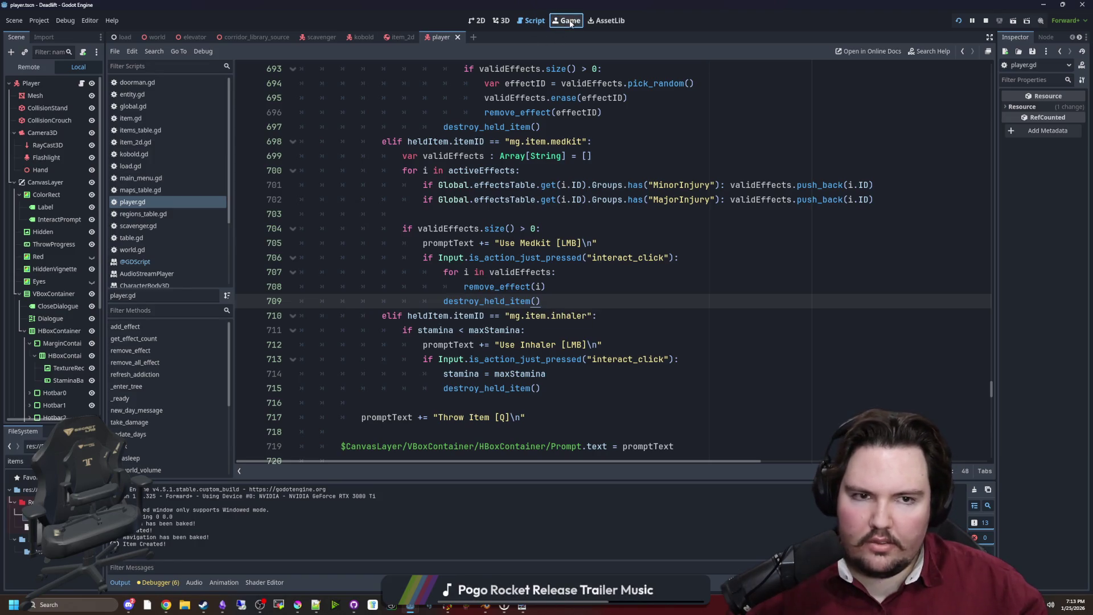
Step: Resume the game, walk into the bunk room and pick up the medkit near the workbench
key(Escape)
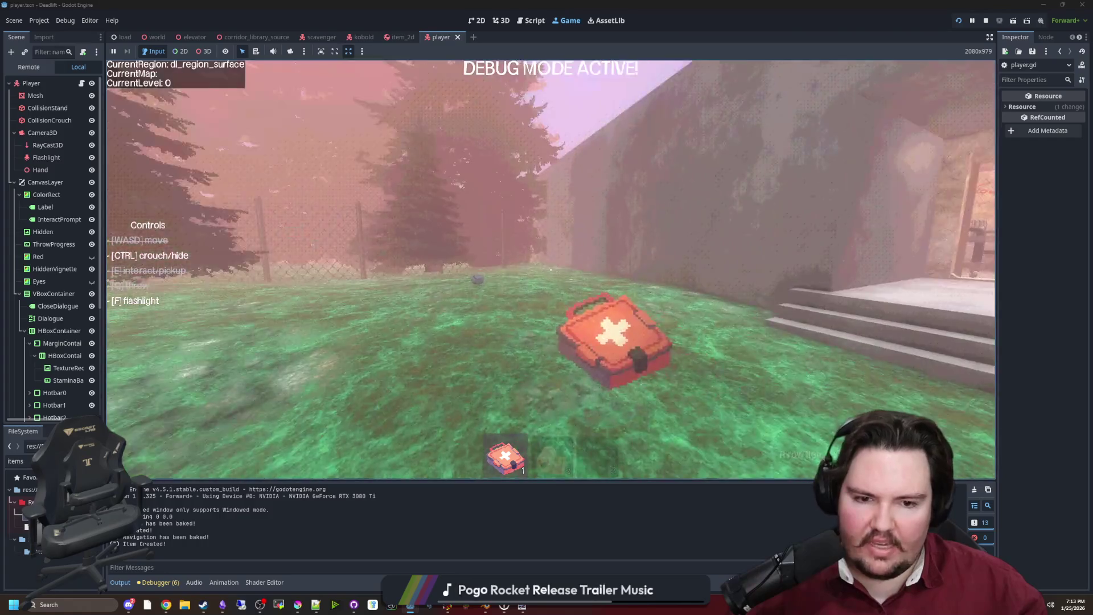
key(q)
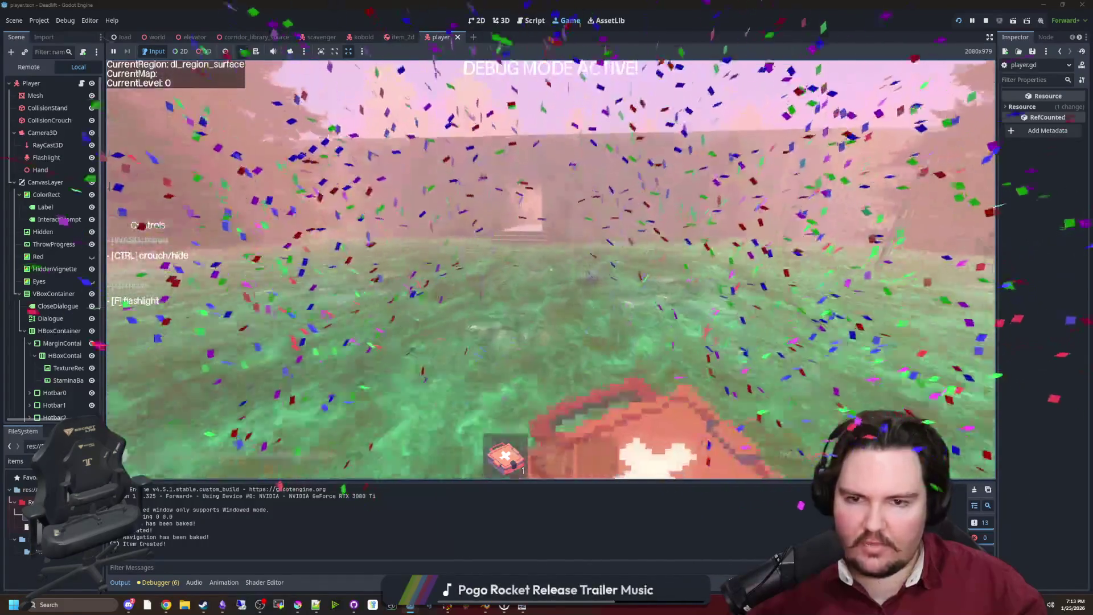
key(w)
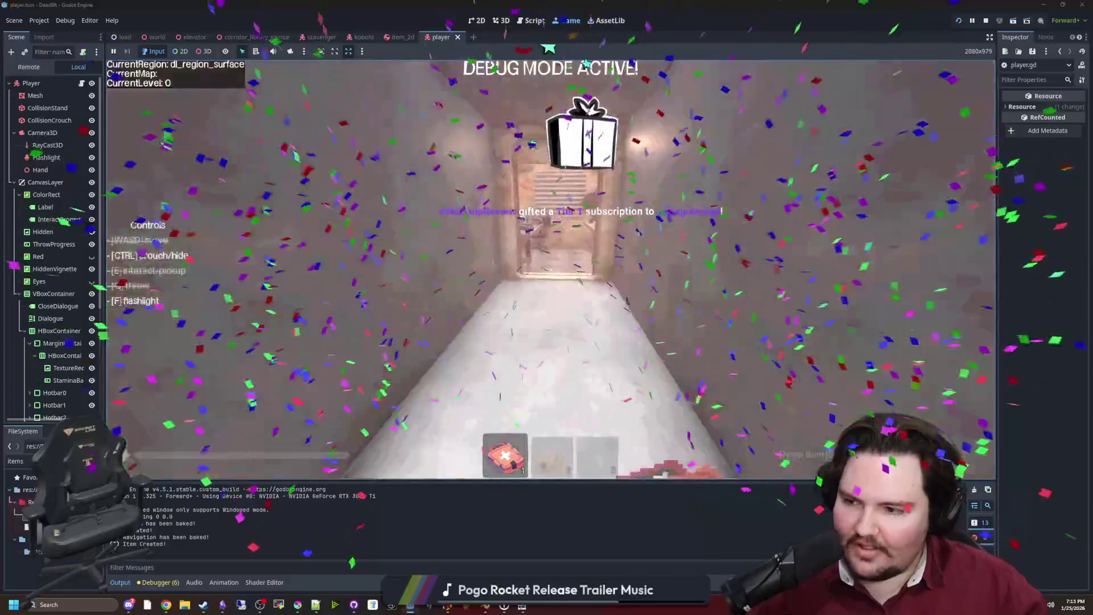
key(w)
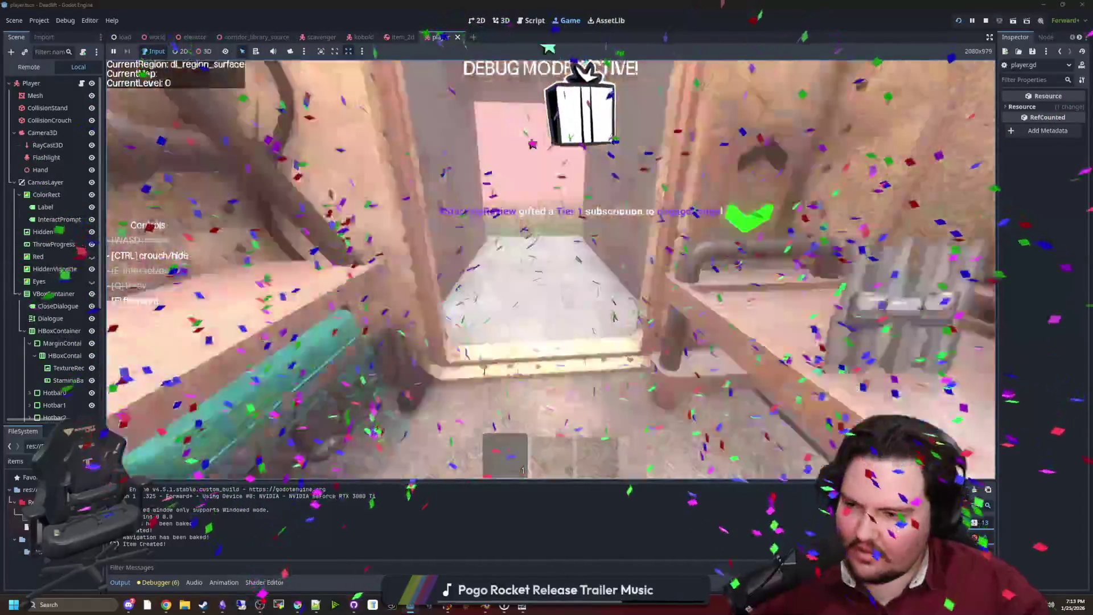
key(w)
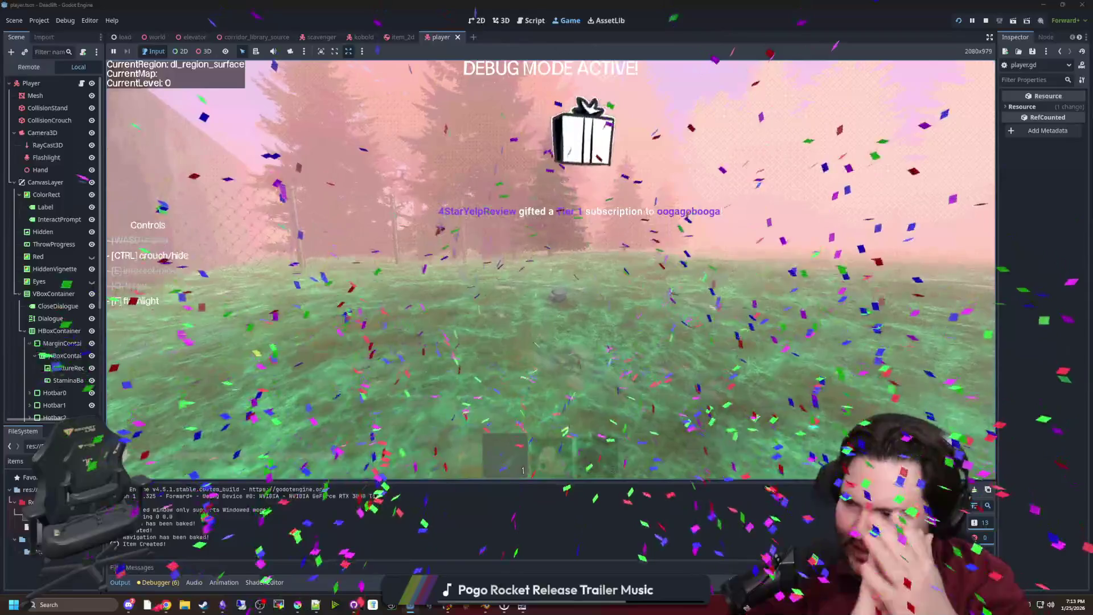
key(w)
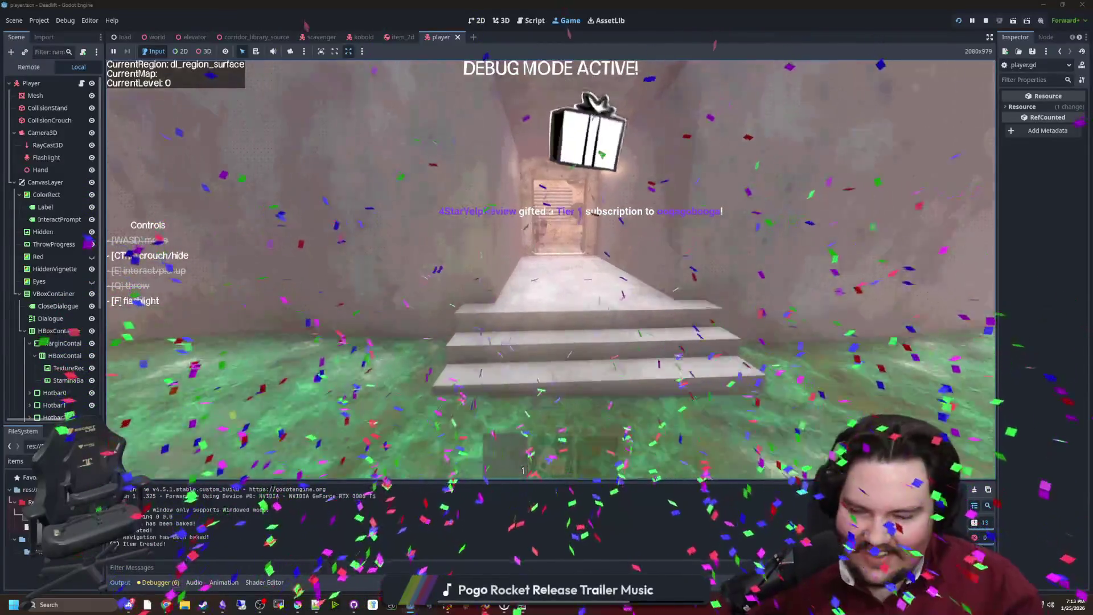
key(w)
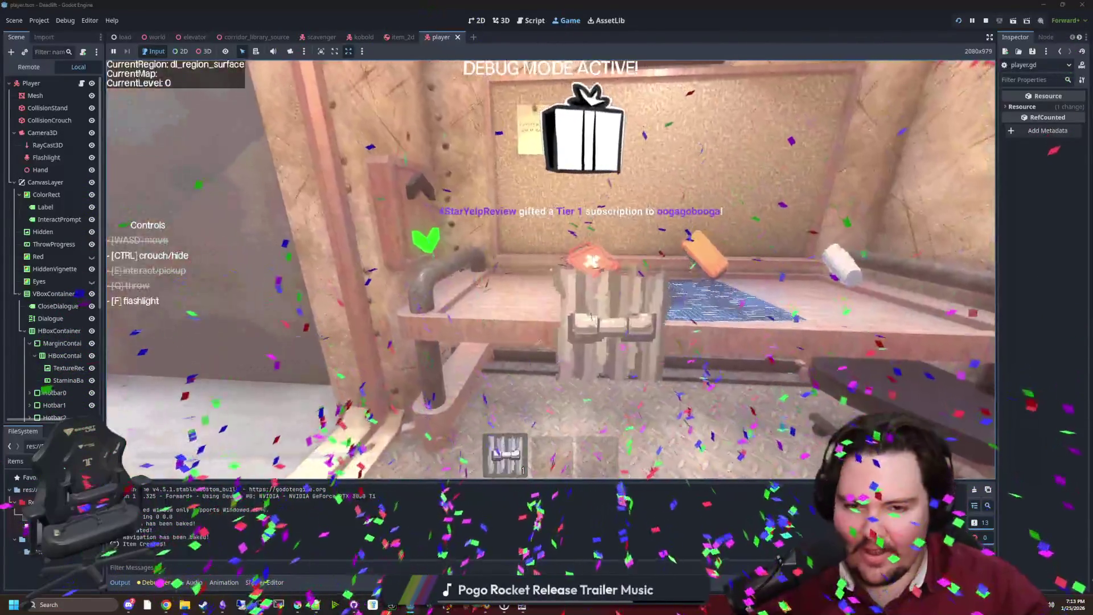
key(e)
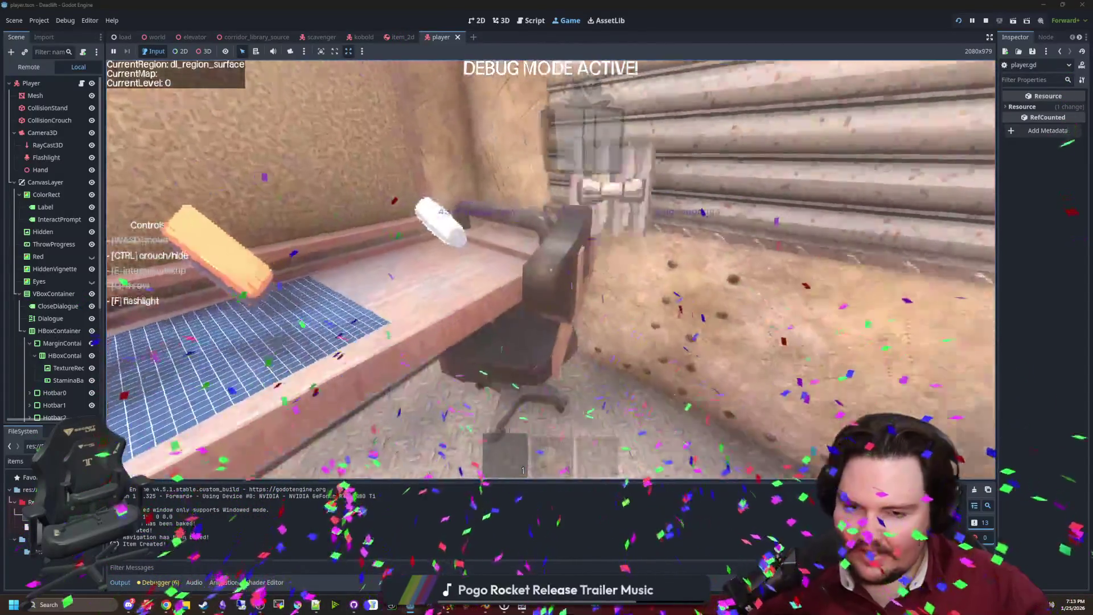
Step: Walk out to the stone building and pick up the white cylinder and orange item from the bench
key(q)
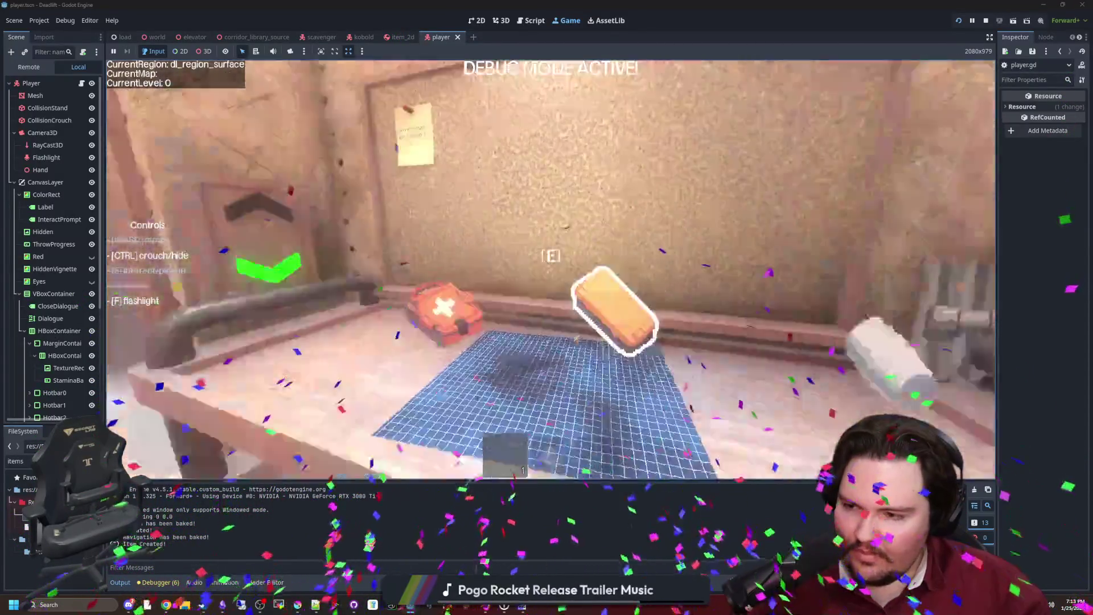
key(w)
key(w)
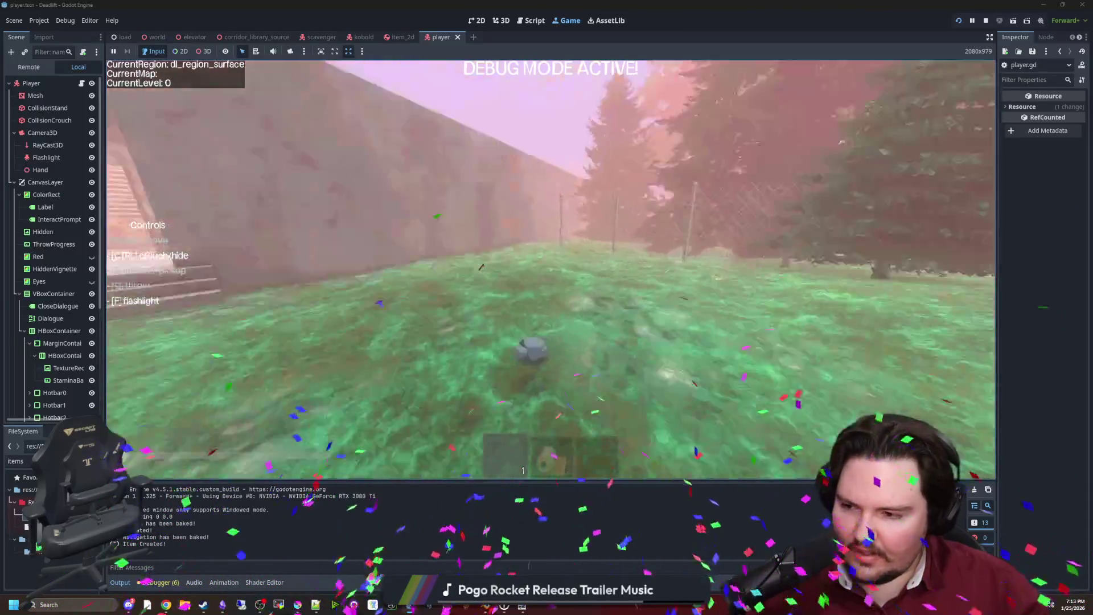
key(w)
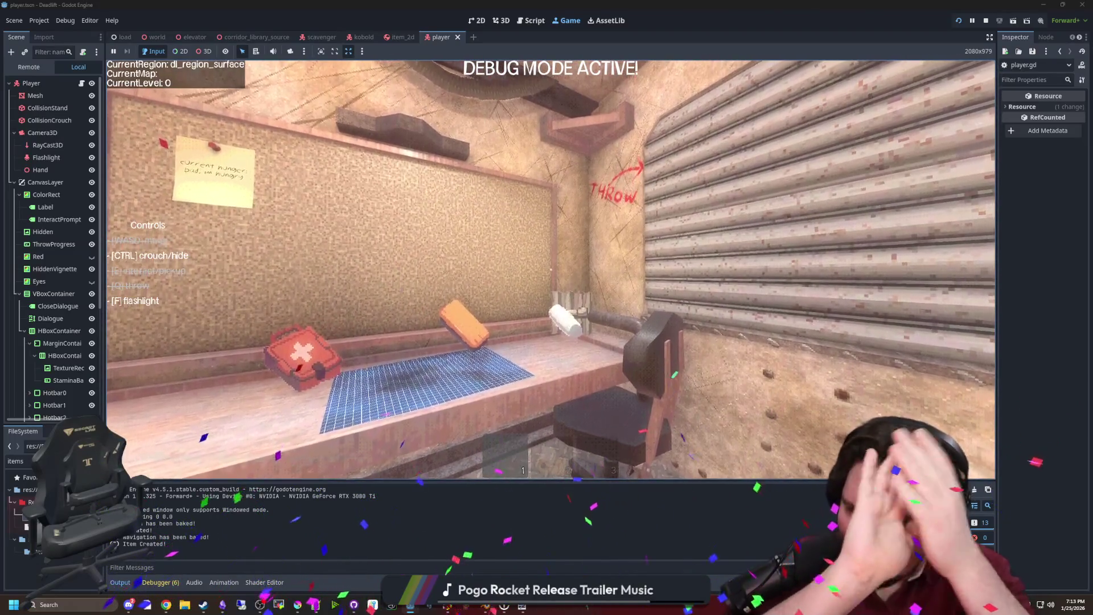
key(e)
key(e)
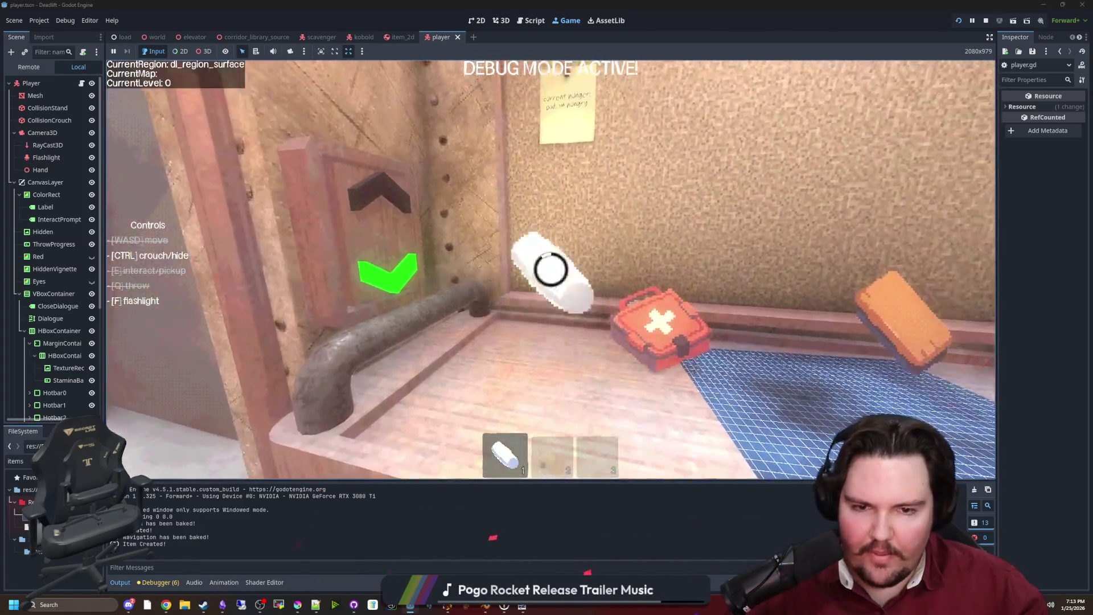
key(e)
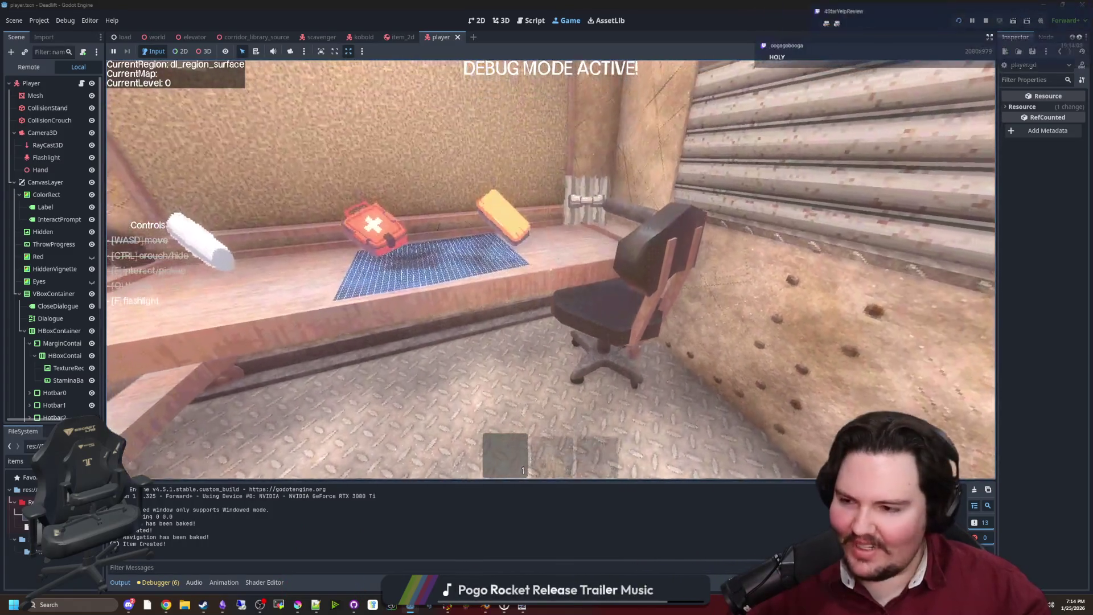
key(s)
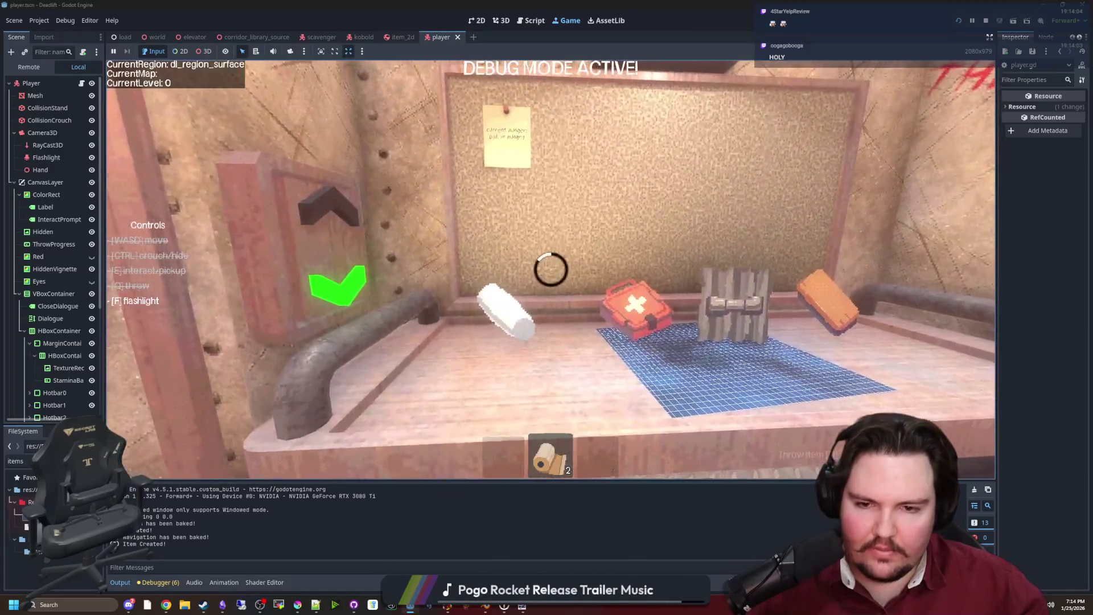
key(s)
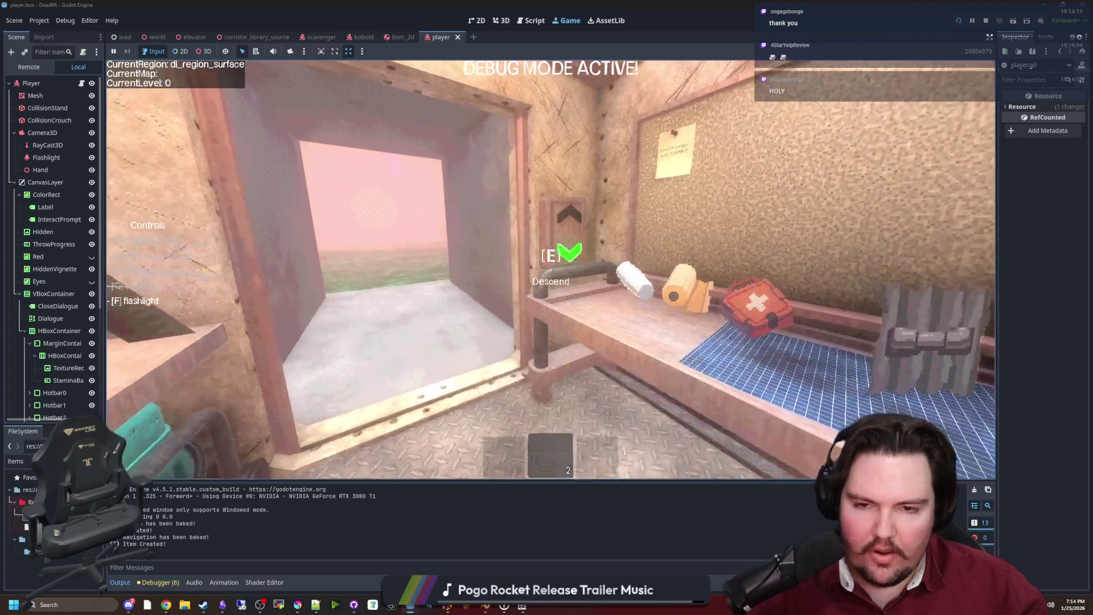
Step: Descend to the next level, pick up a note and hold it from slot 2
key(e)
key(w)
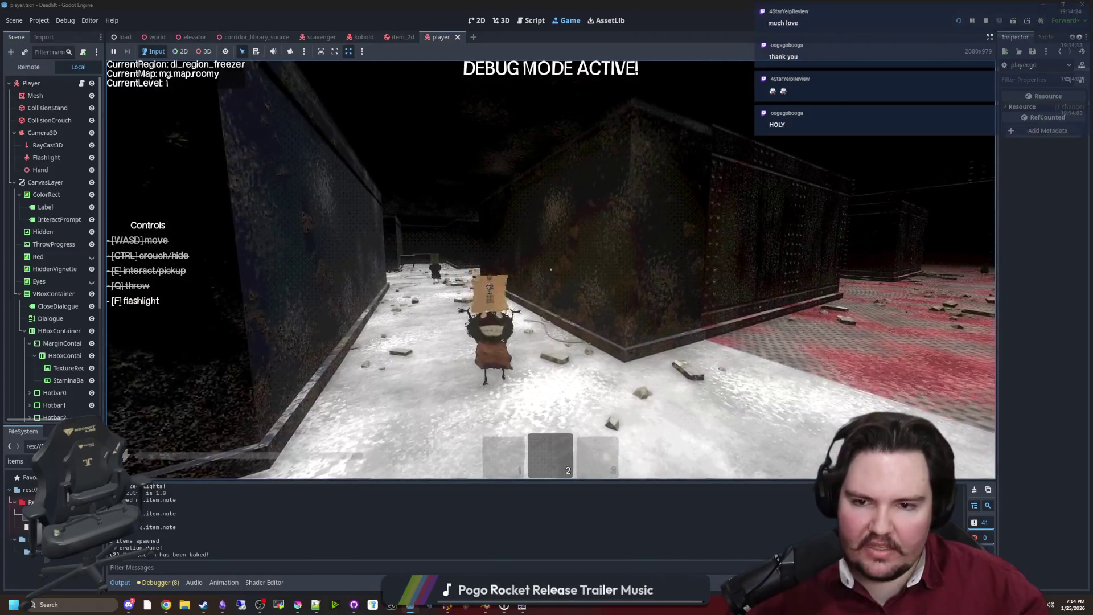
key(e)
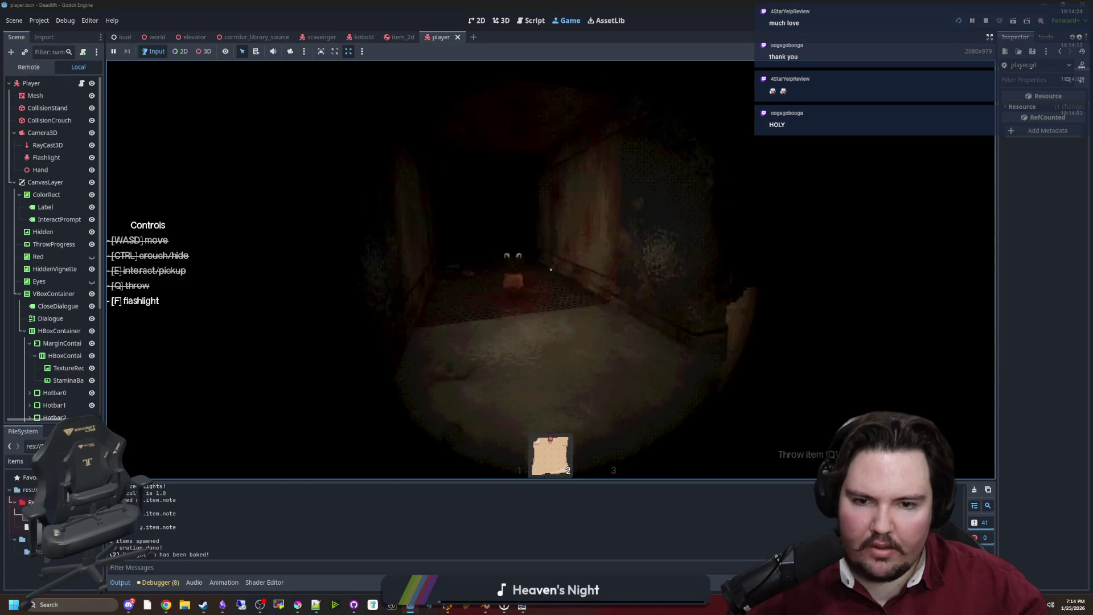
key(2)
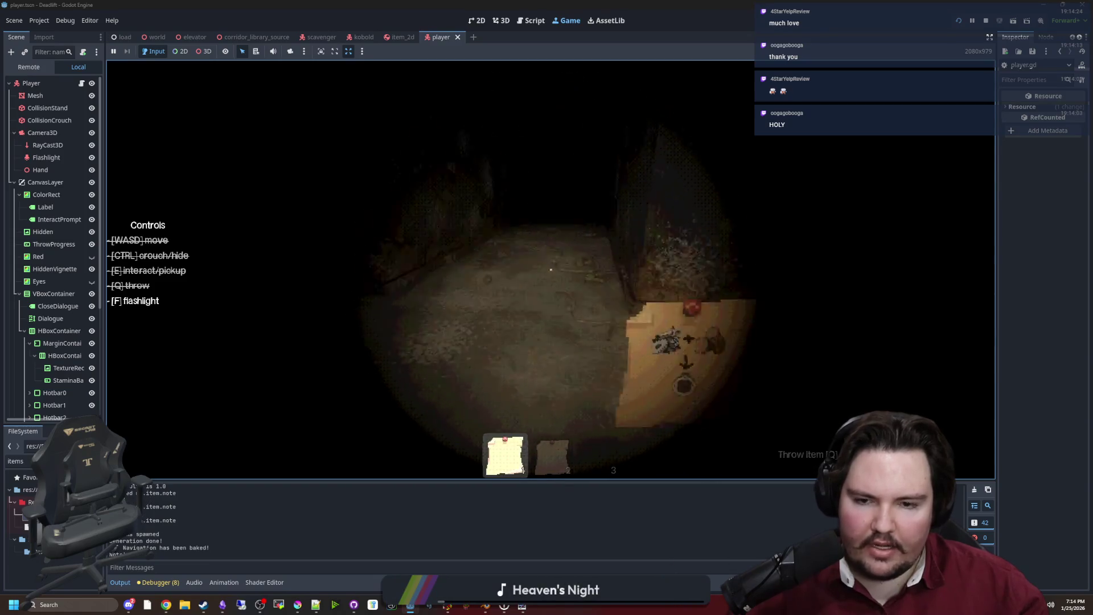
Step: Walk to the elevator, pin the note on the corkboard and close the elevator
key(F3)
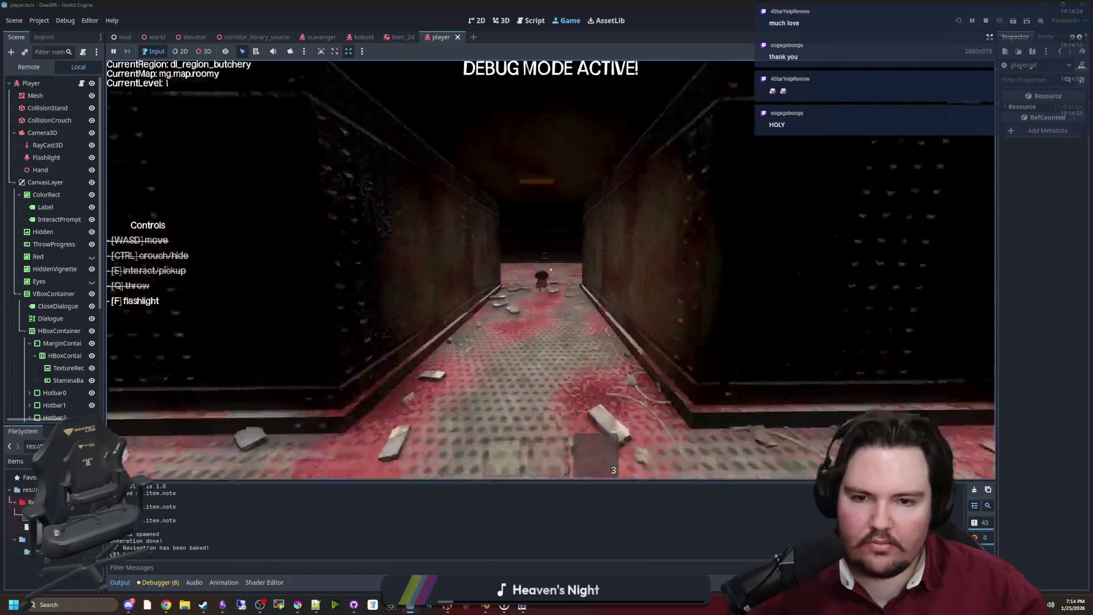
key(w)
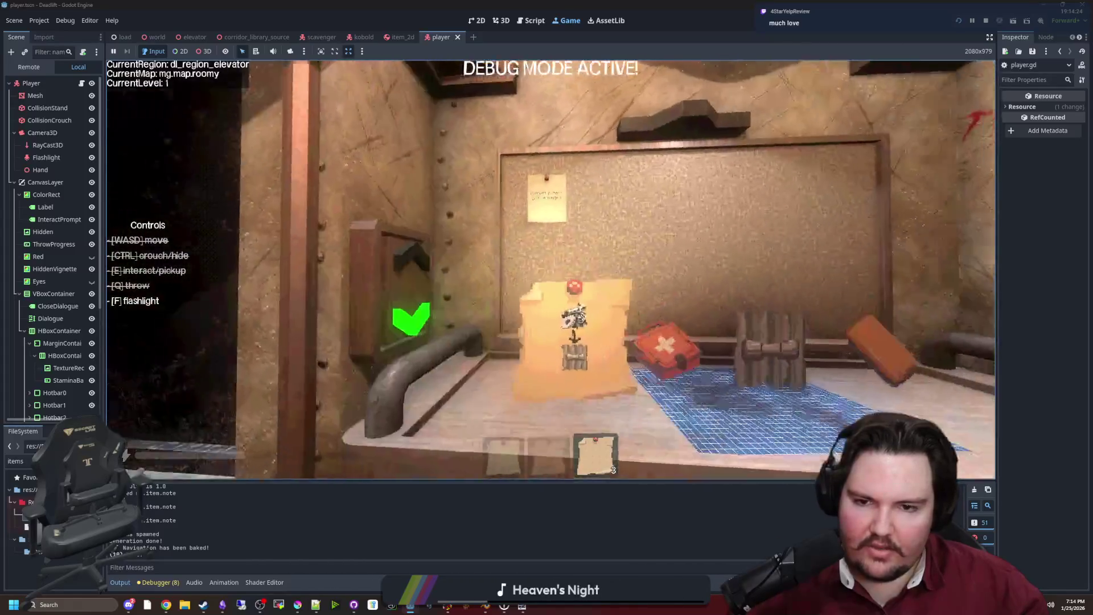
key(e)
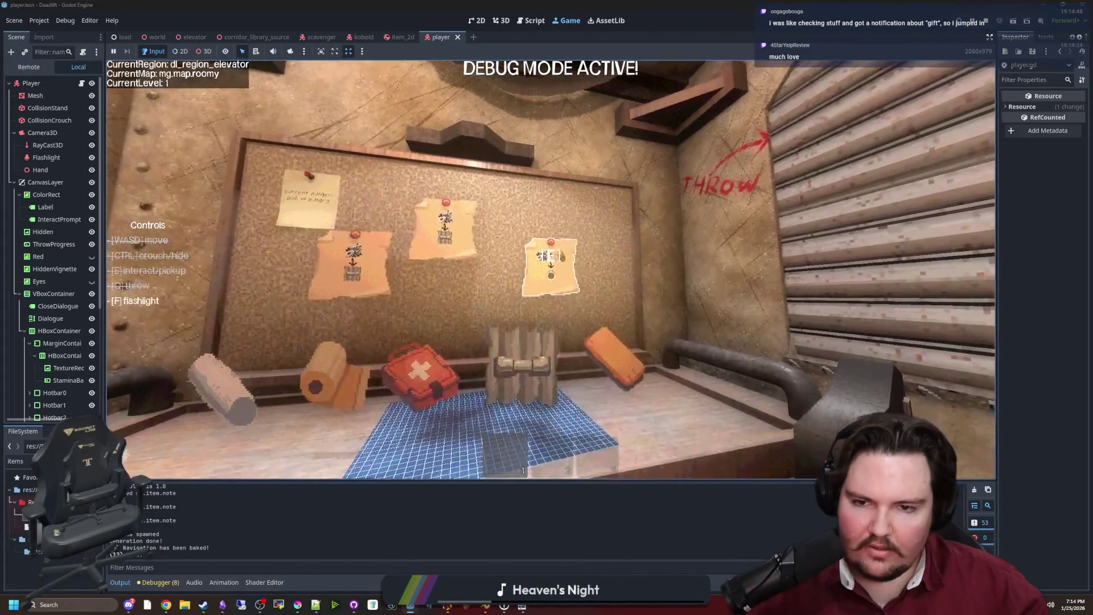
key(e)
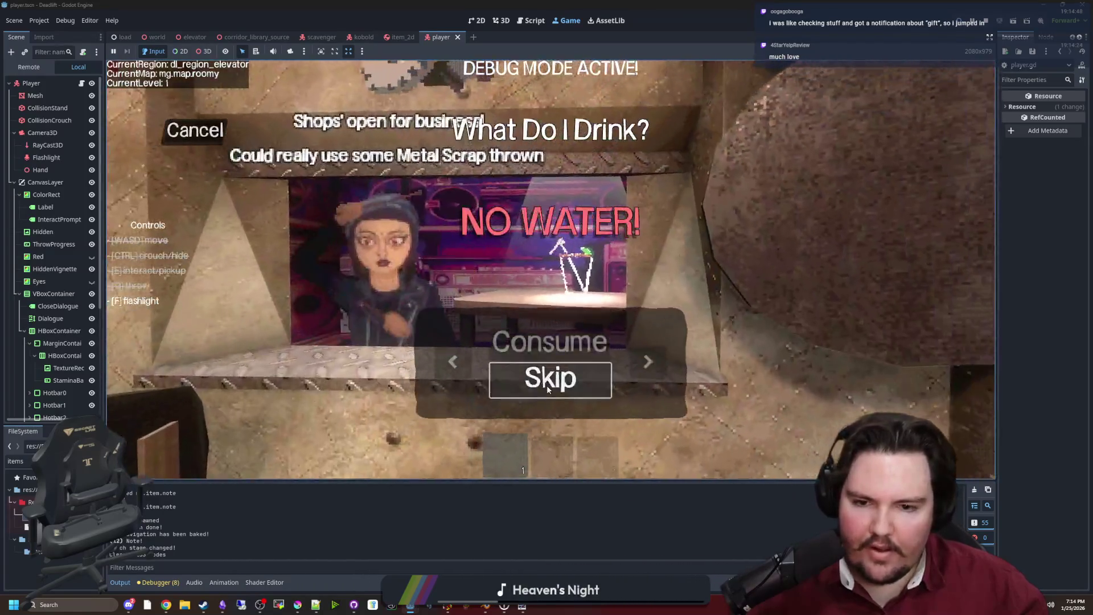
Step: Dismiss the dialogue to reach level 2, then step back and look around the elevator
click(548, 388)
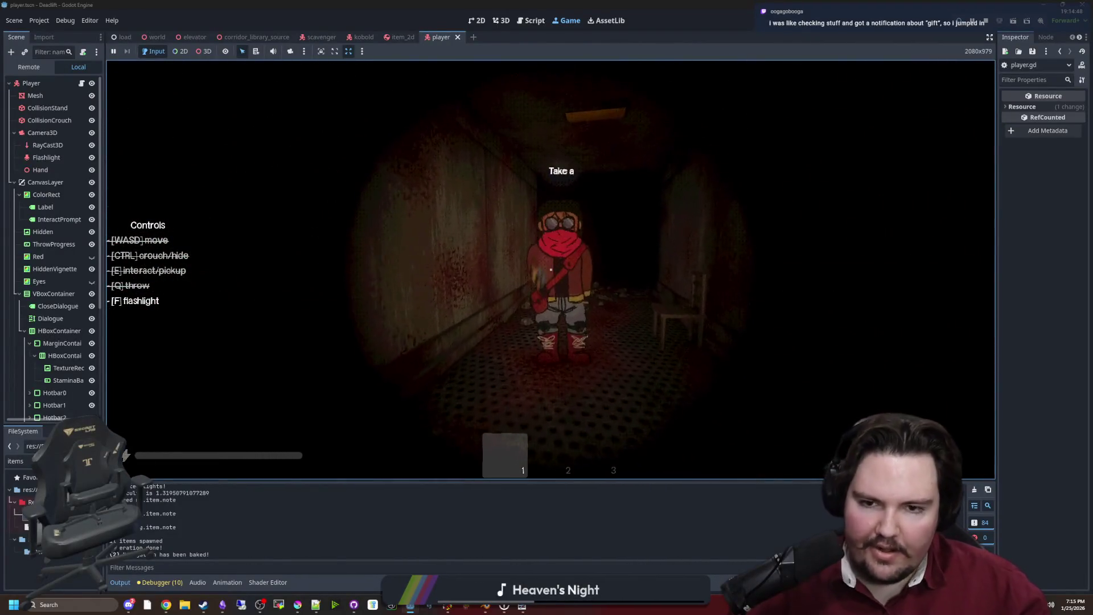
key(s)
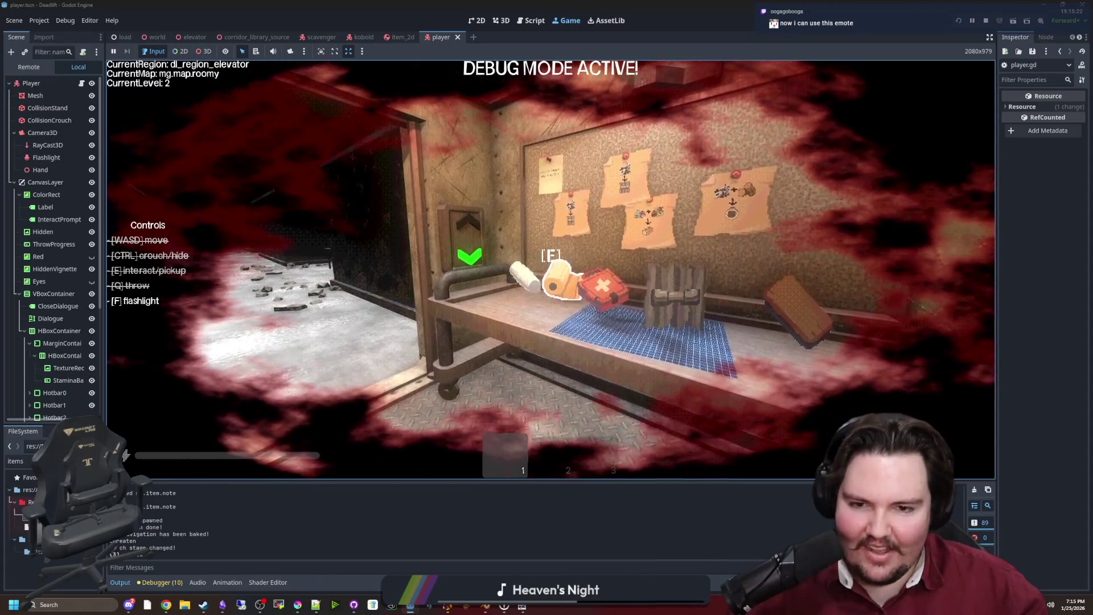
Step: Pick up the toilet paper roll, then spawn a bandage with /give bandage and pick it up
key(e)
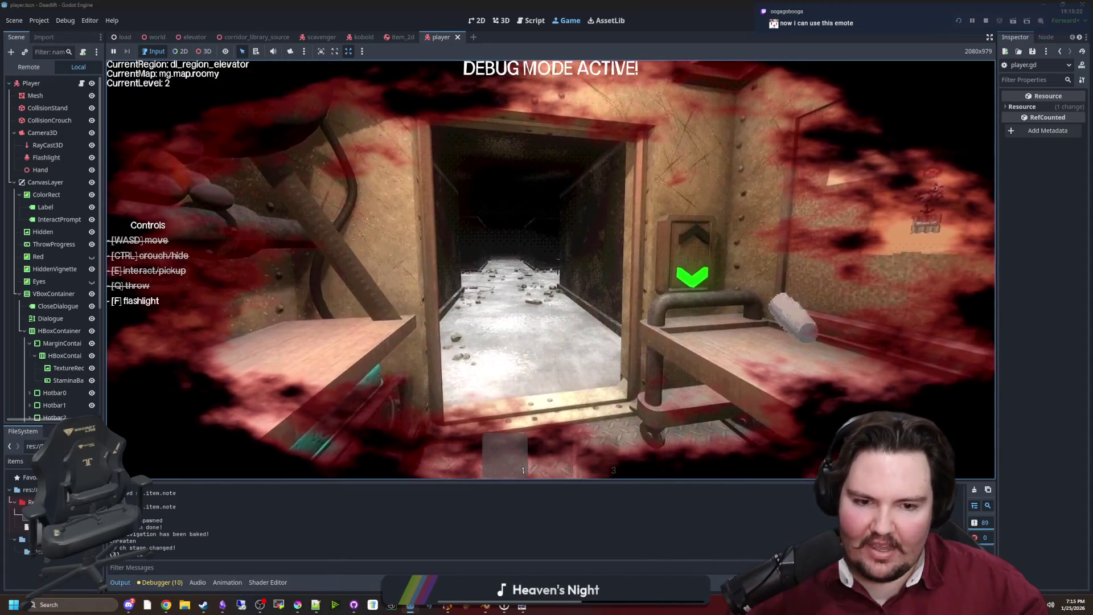
text(/give )
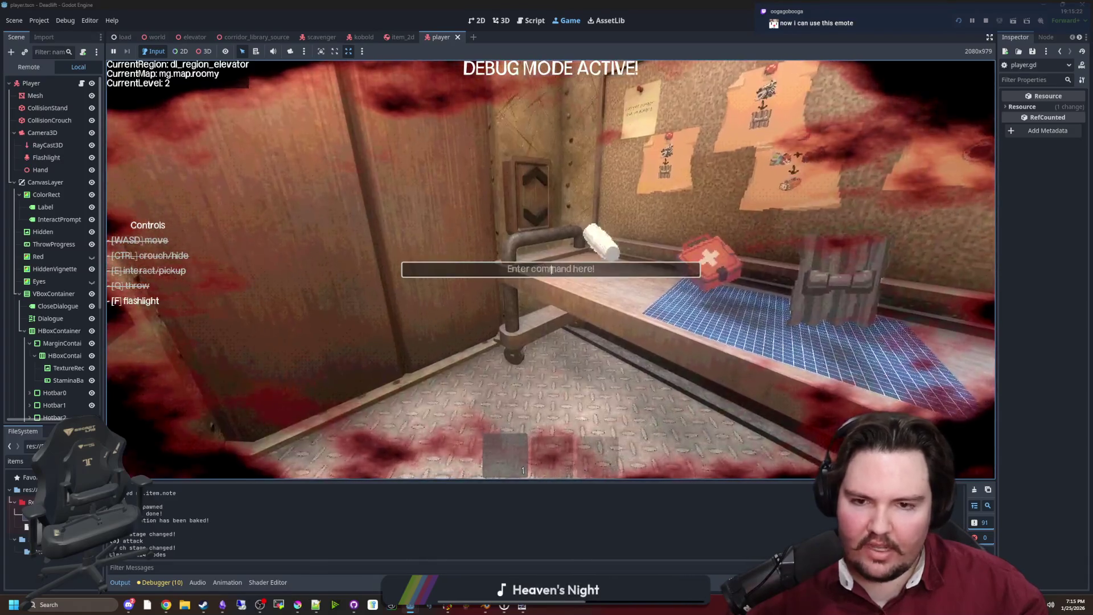
text(item.note)
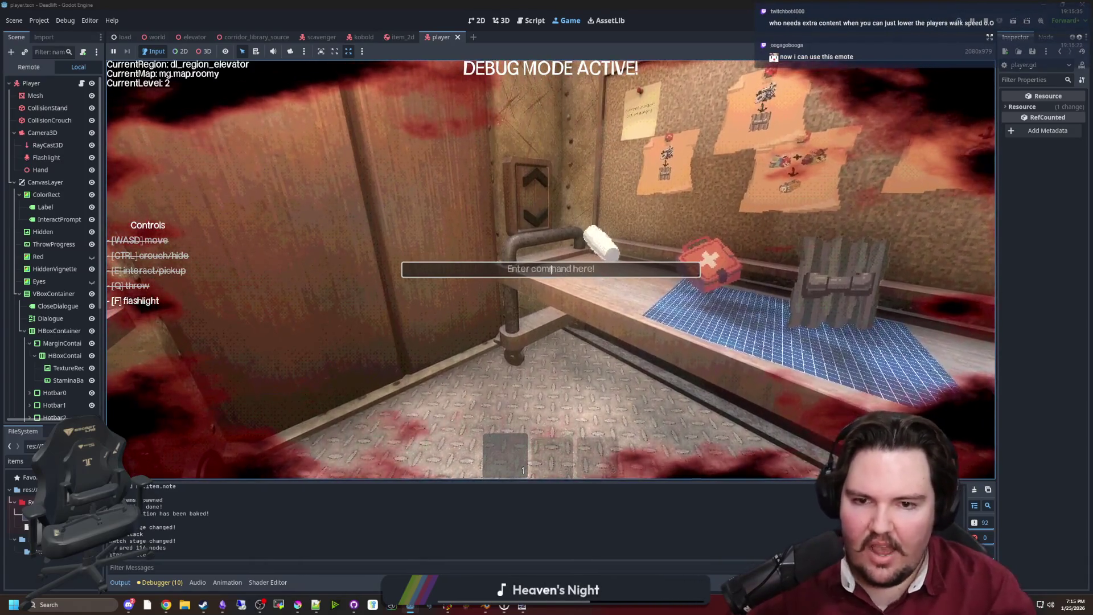
key(BackSpace)
key(BackSpace)
key(BackSpace)
text(ive )
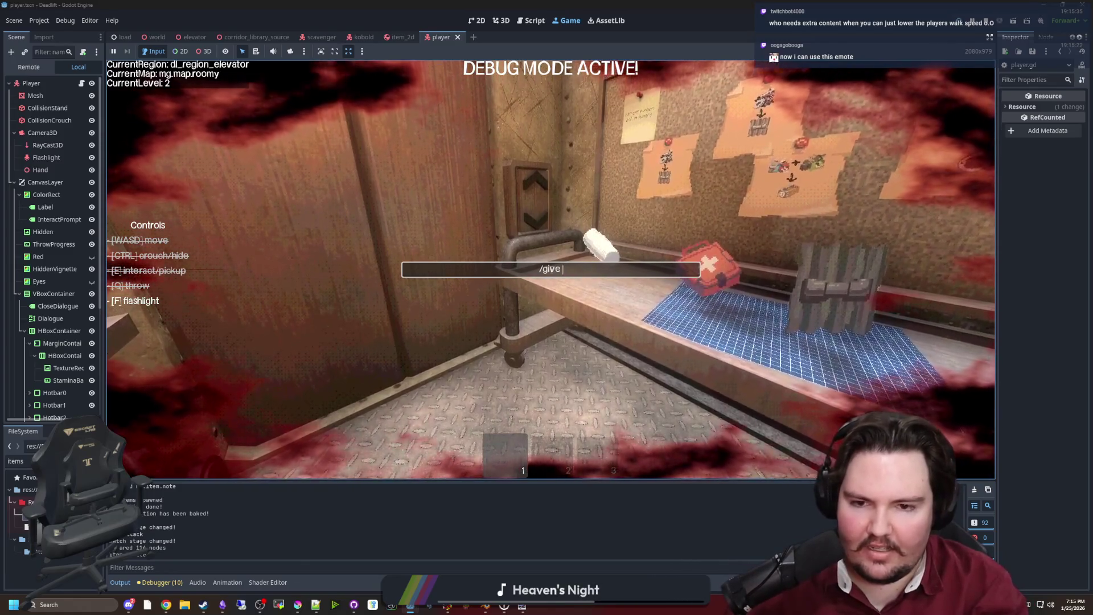
text(bandage)
key(Return)
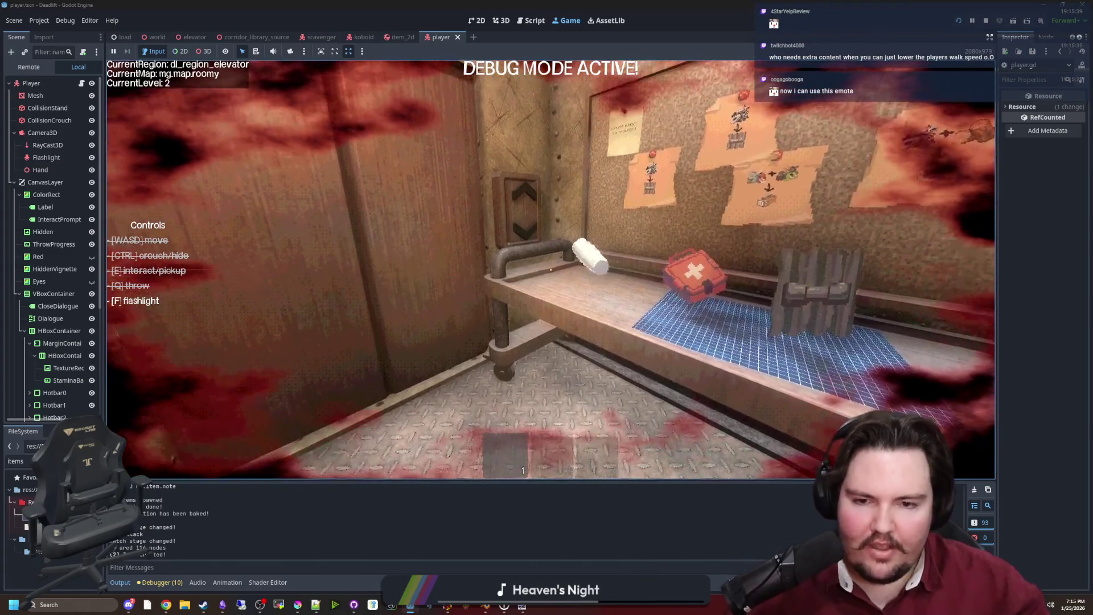
key(e)
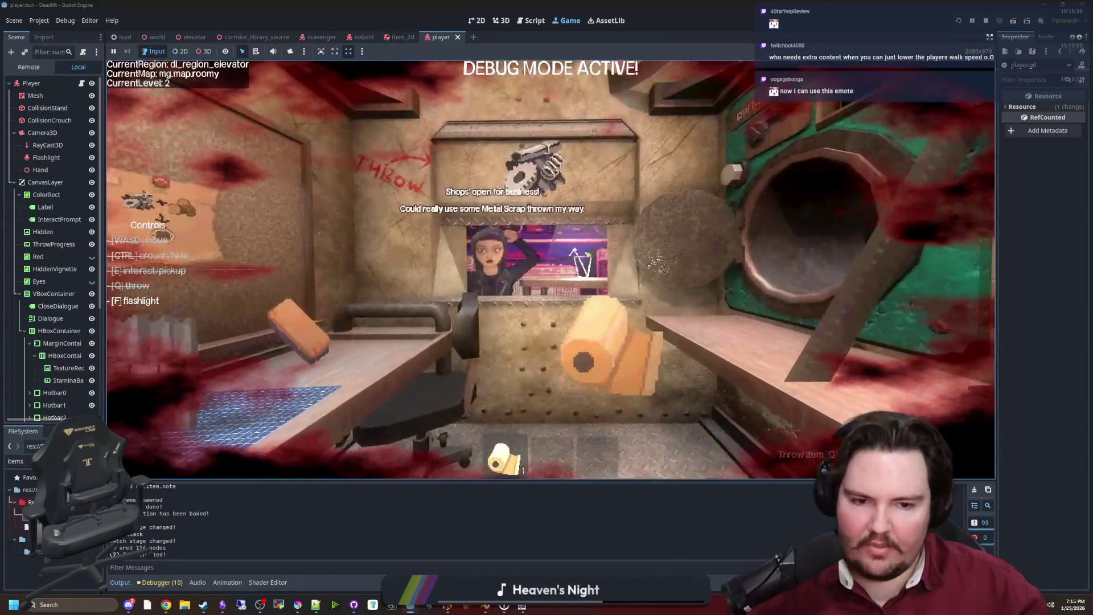
Step: Drop the toilet paper roll and the orange item, then pin a note on the corkboard
key(w)
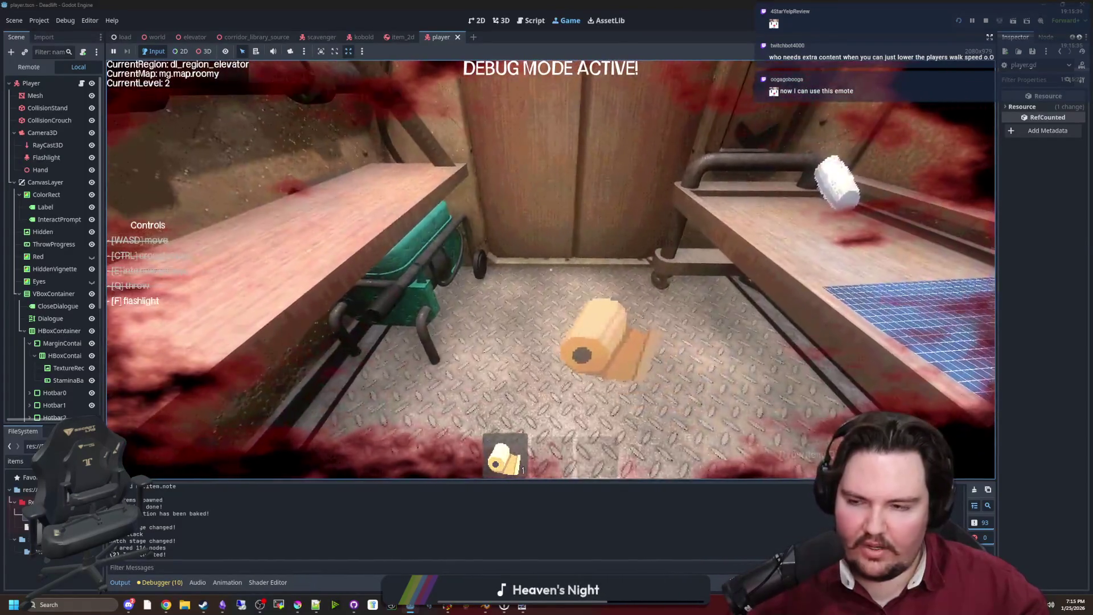
key(q)
key(s)
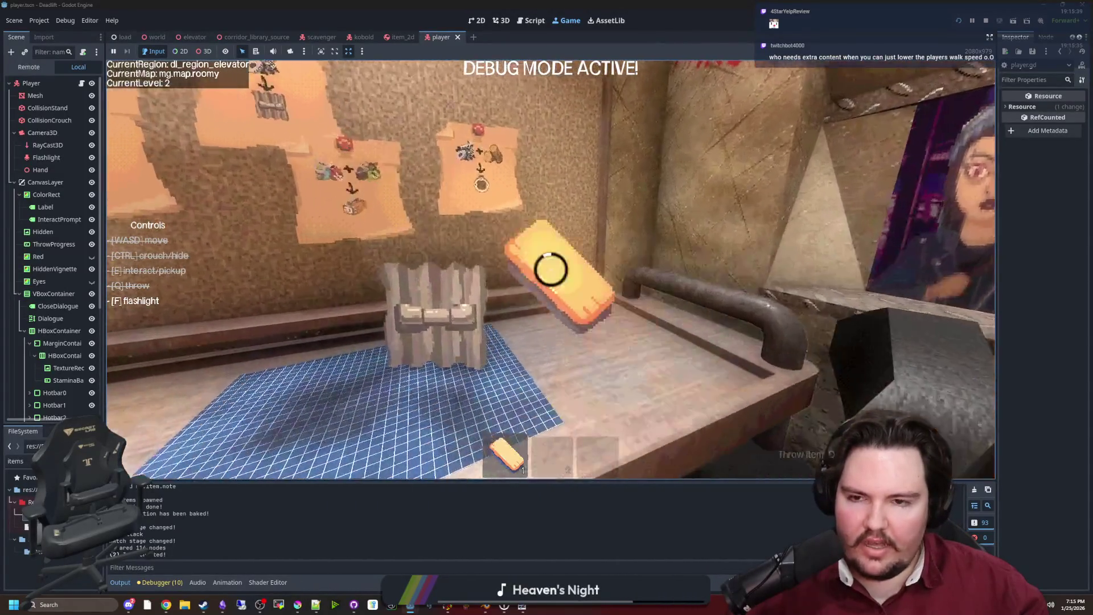
key(q)
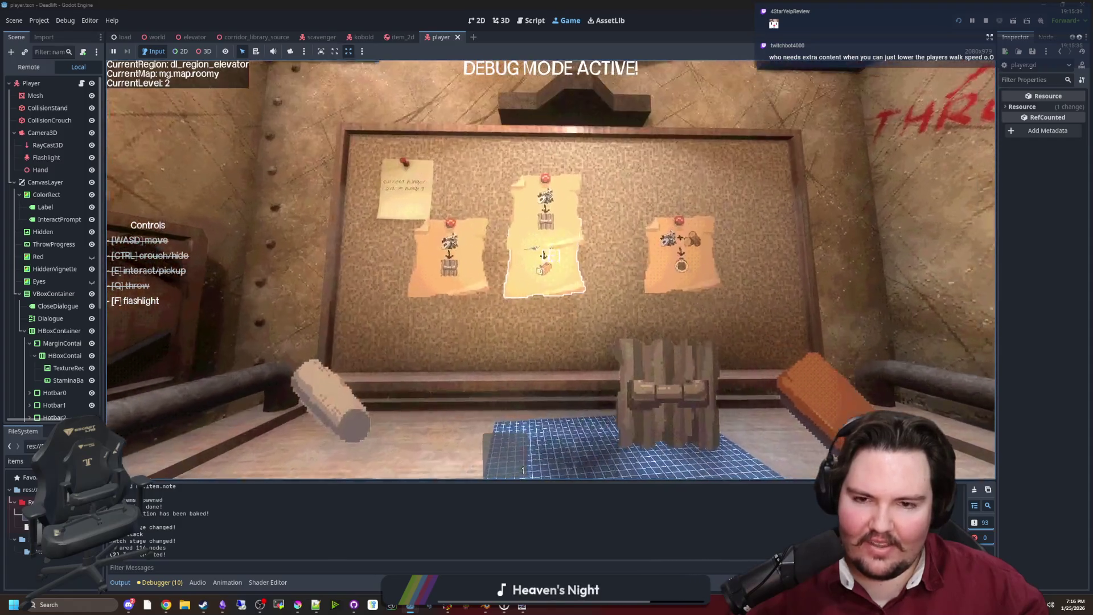
key(e)
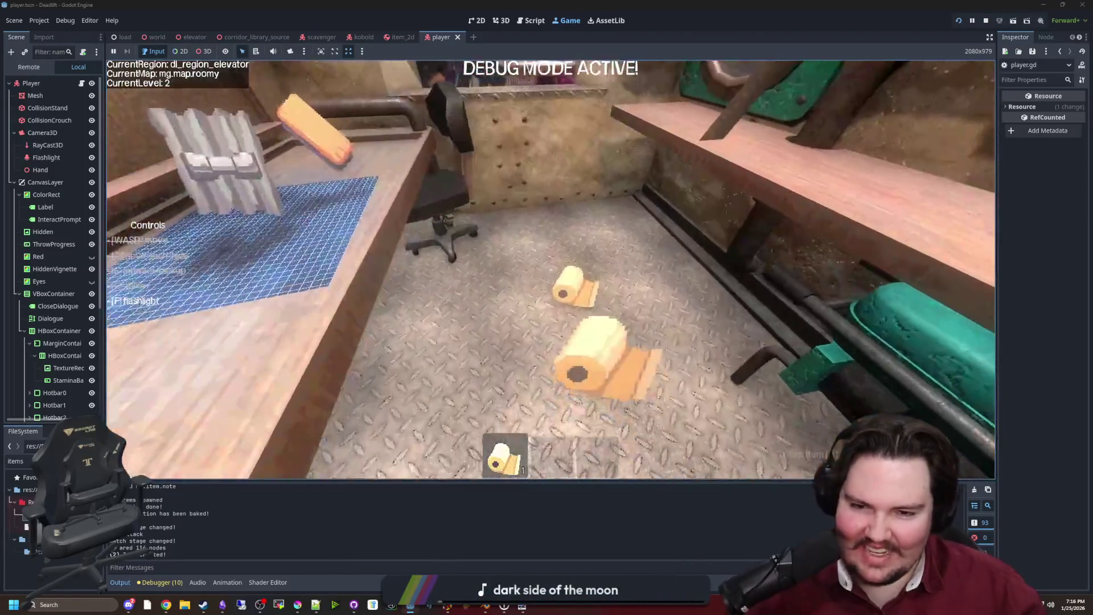
Step: Throw the paper roll onto the table and walk up to the elevator door
key(2)
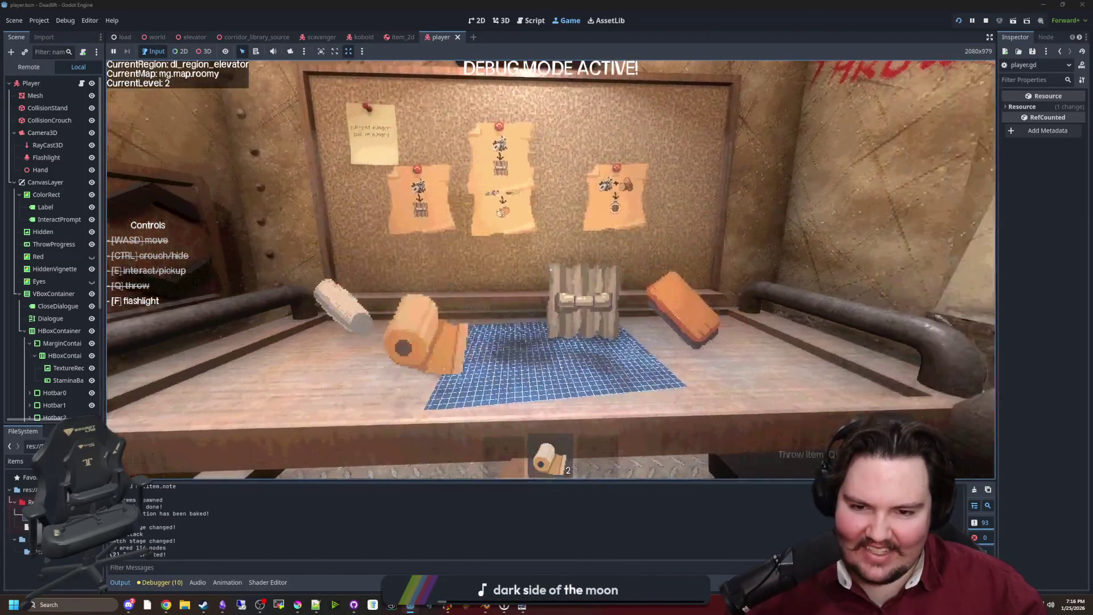
key(q)
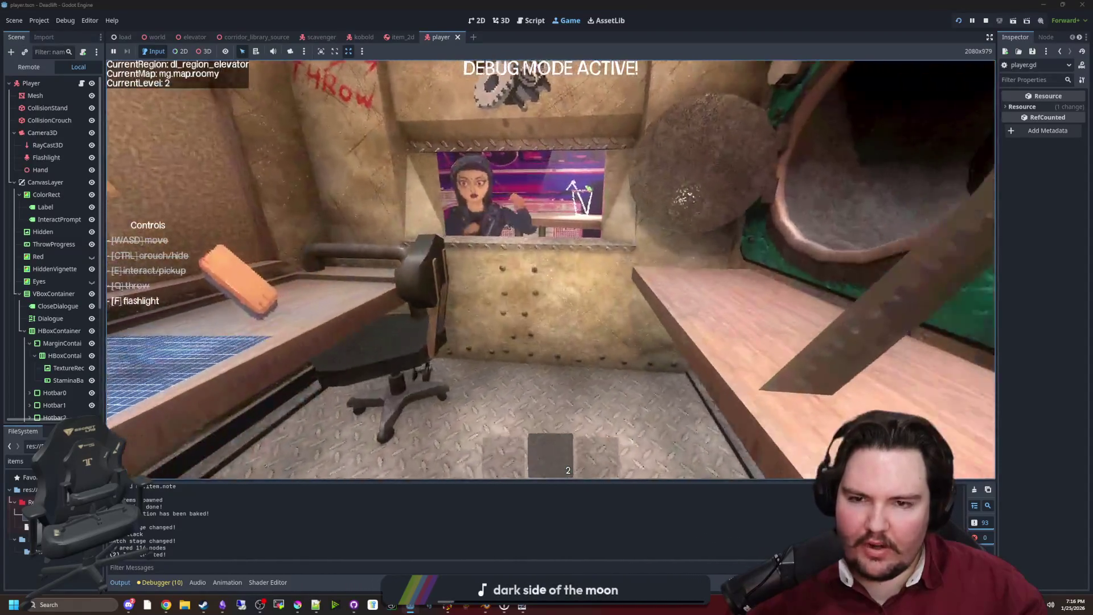
key(w)
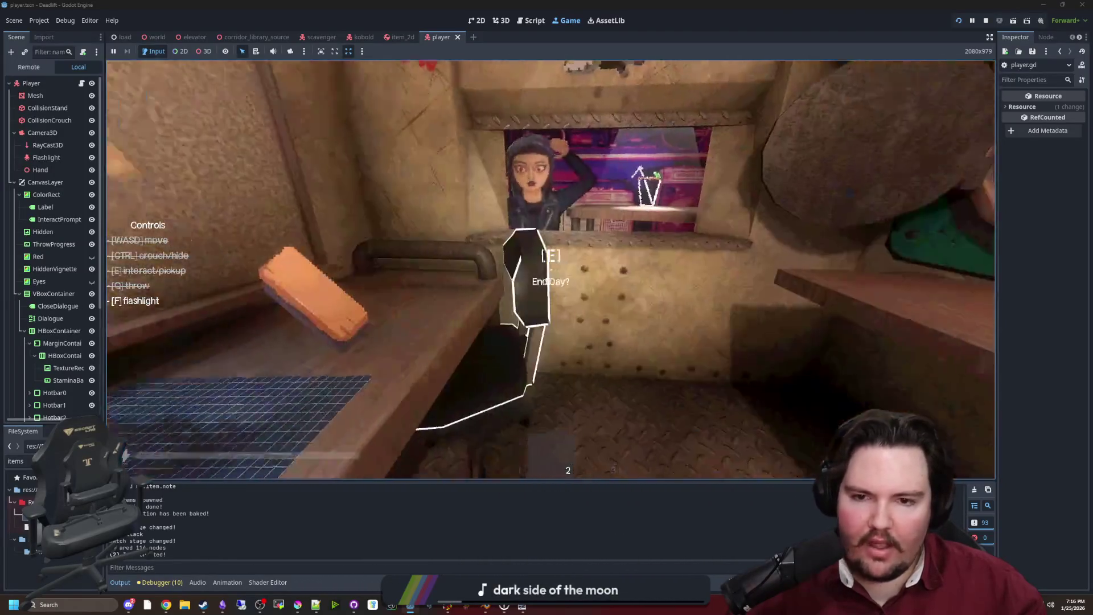
key(F3)
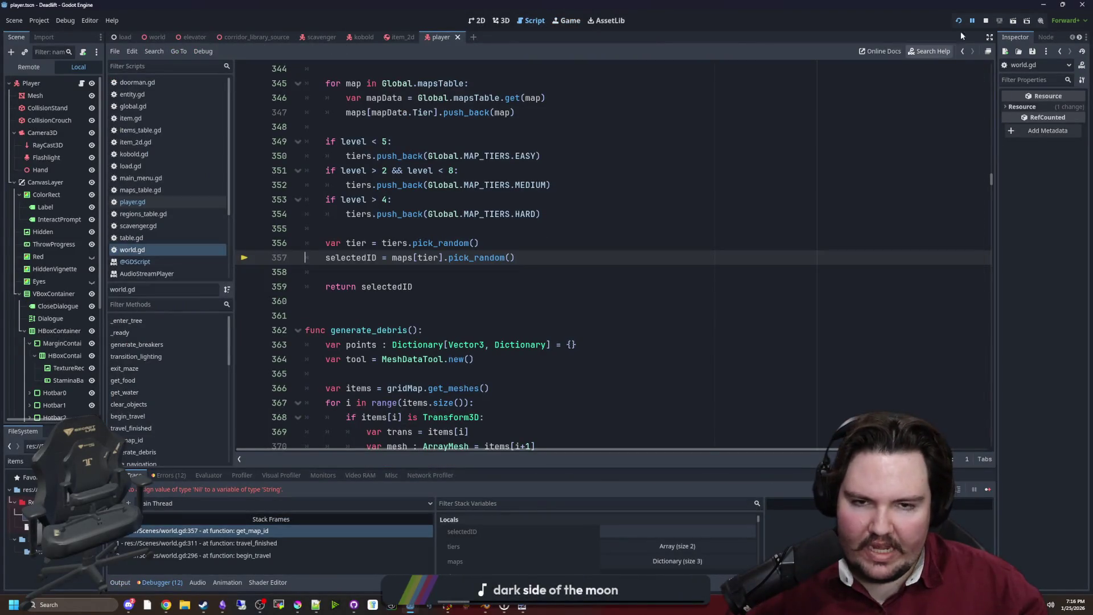
Step: Relaunch the game project and move the Discord window off this screen
click(959, 22)
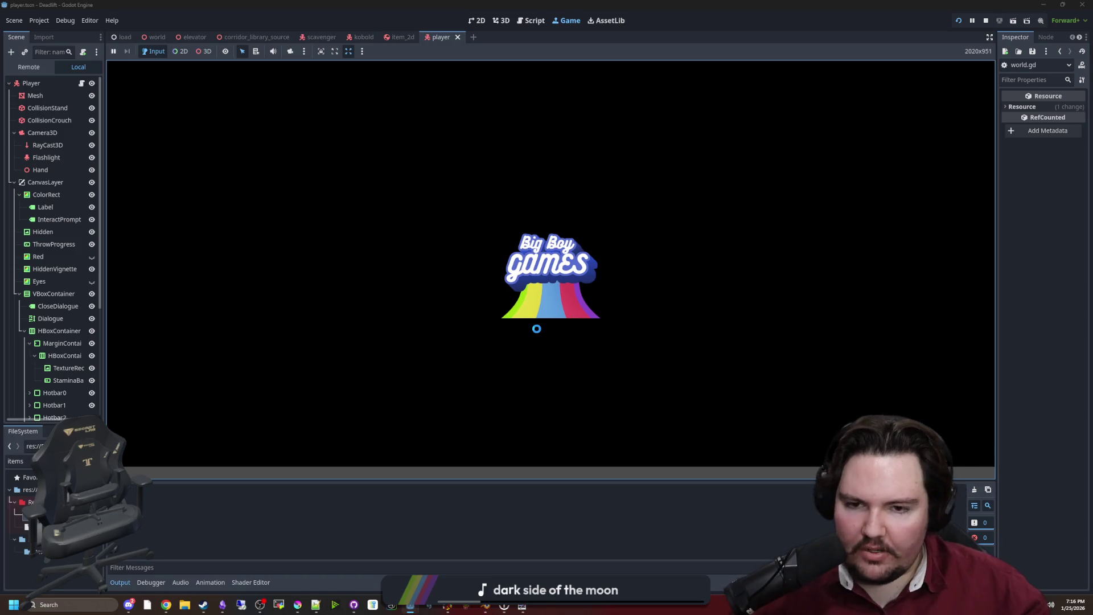
click(128, 605)
drag(398, 138, 1092, 142)
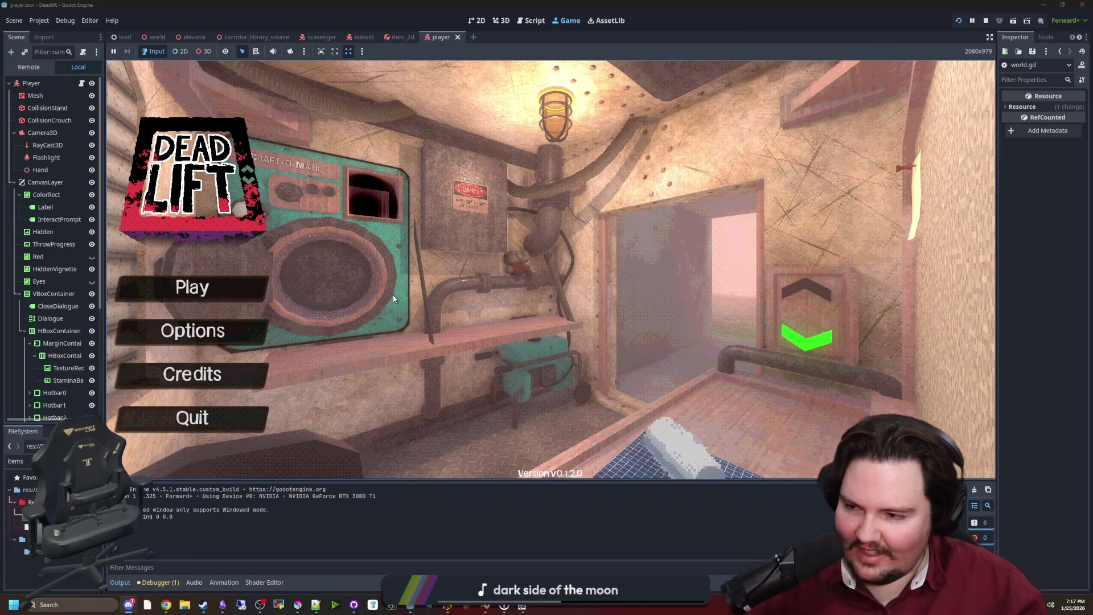
Step: Start a new game, walk out to the grass, and pick up and throw a rock
text(dwasdwa)
click(231, 293)
key(w)
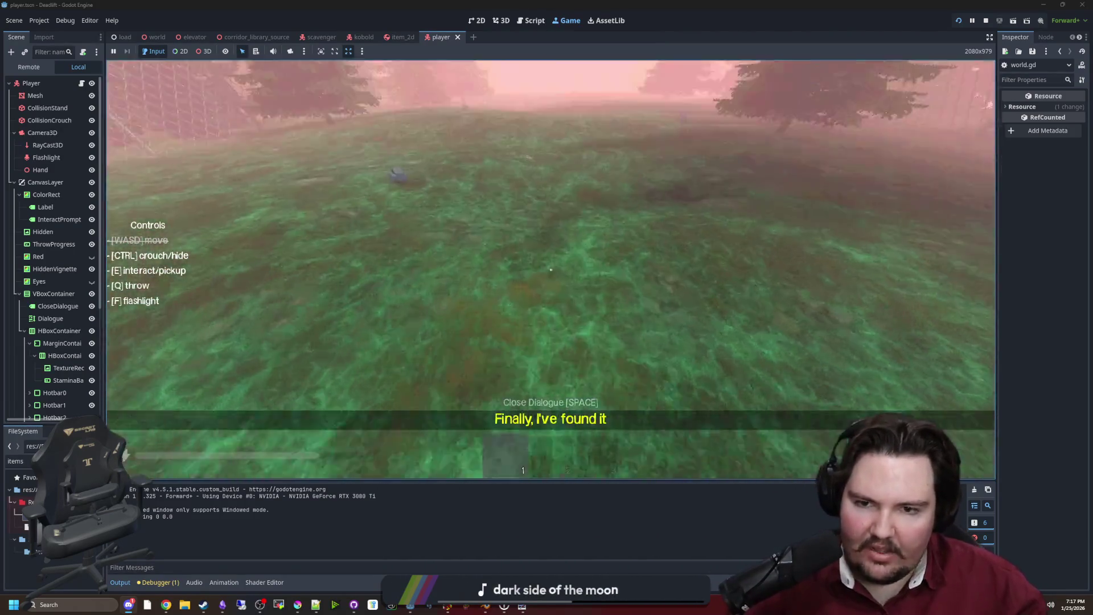
key(e)
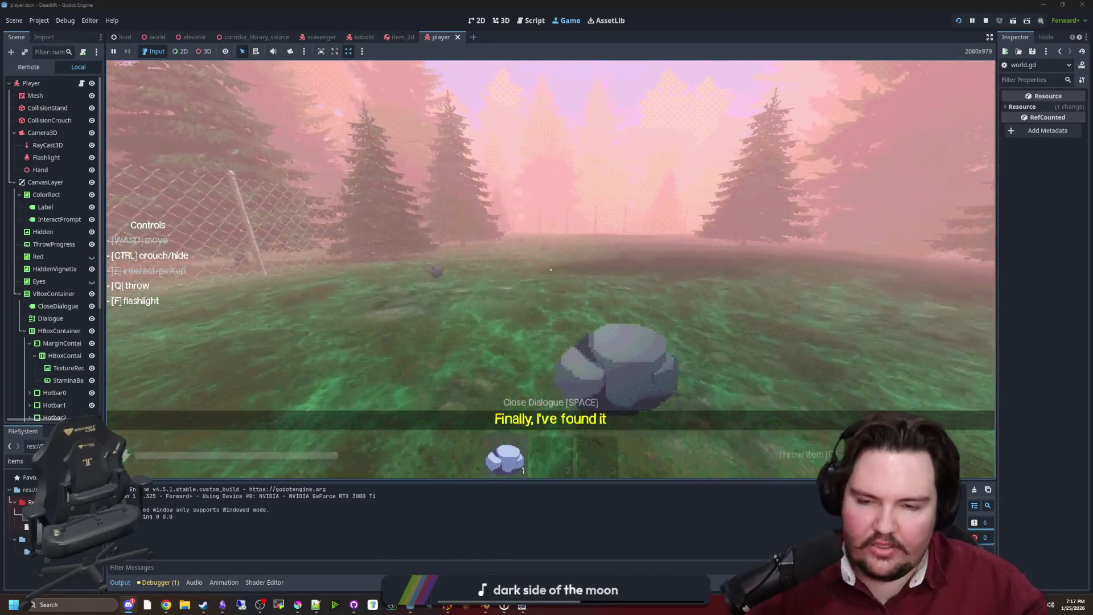
key(q)
key(F3)
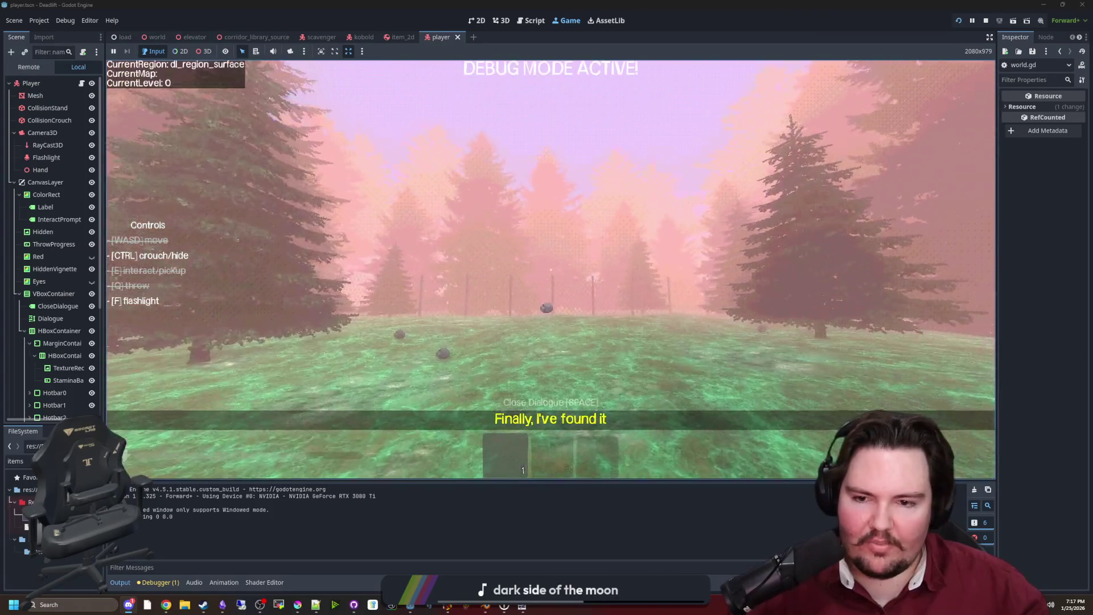
key(w)
key(w)
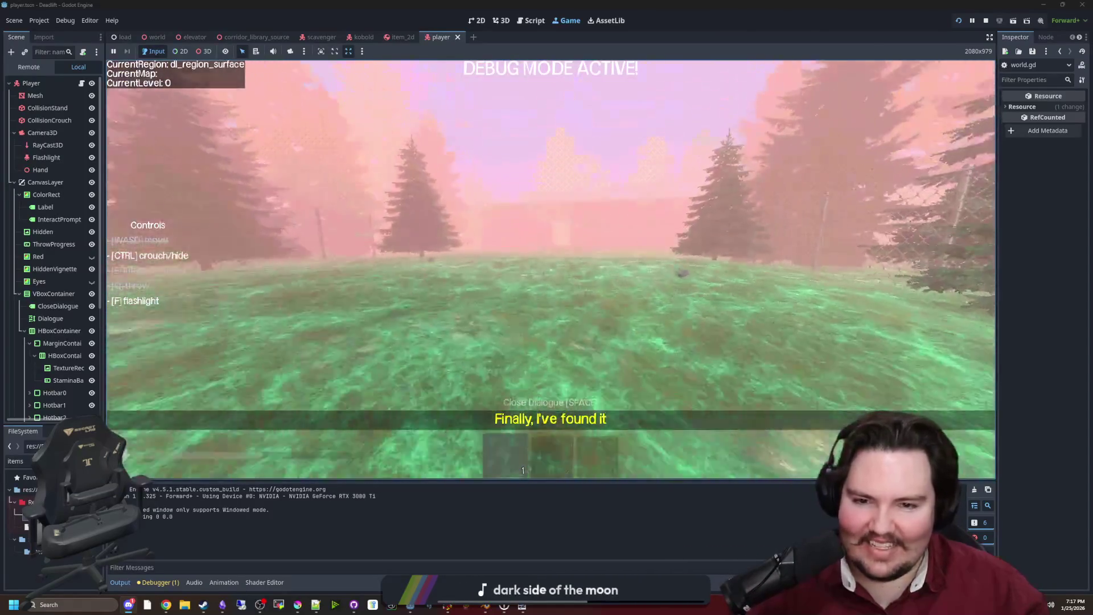
key(space)
key(F3)
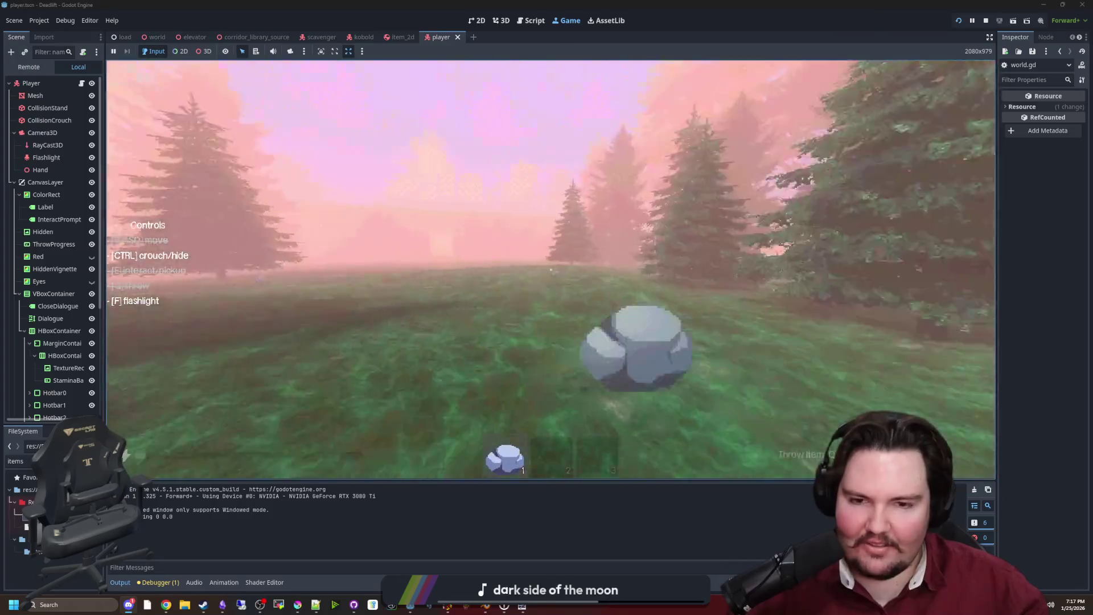
Step: Carry the rock across the meadow and back up the steps into the corridor
mouse_move(551, 270)
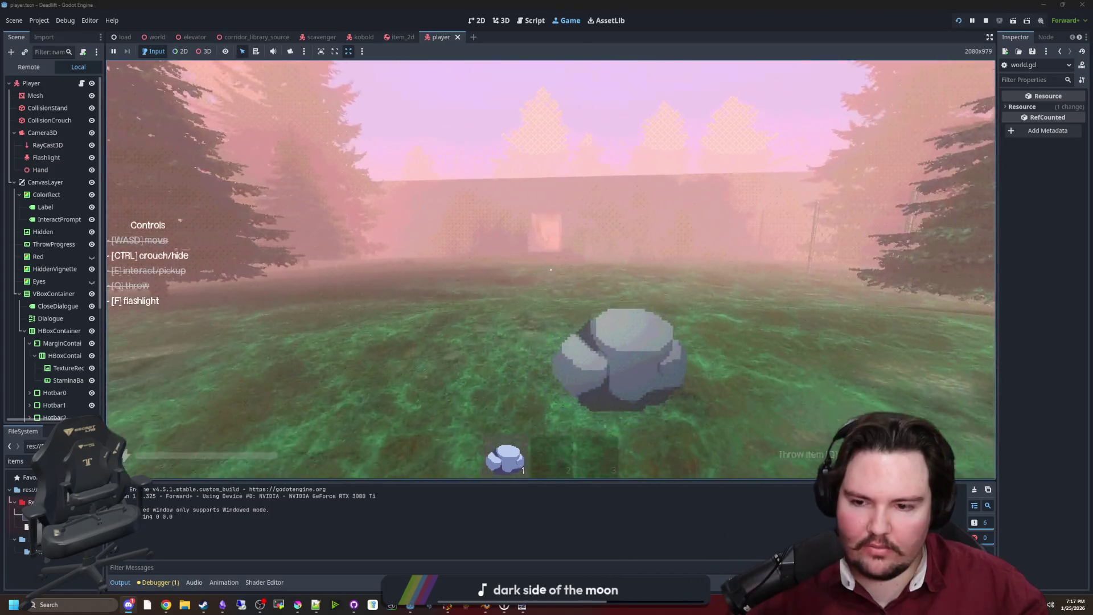
key(w)
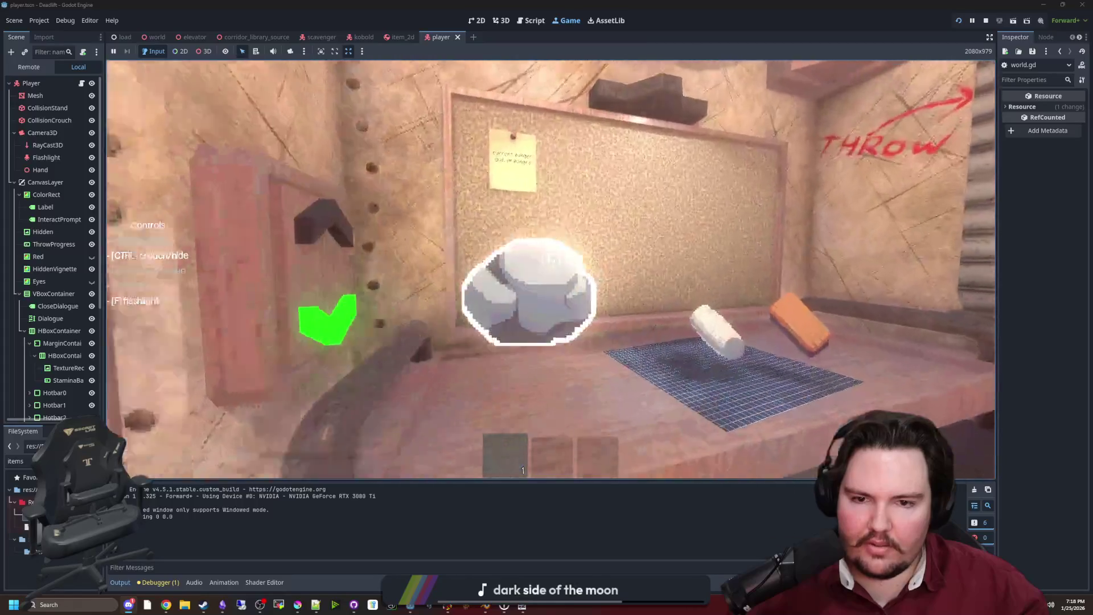
key(w)
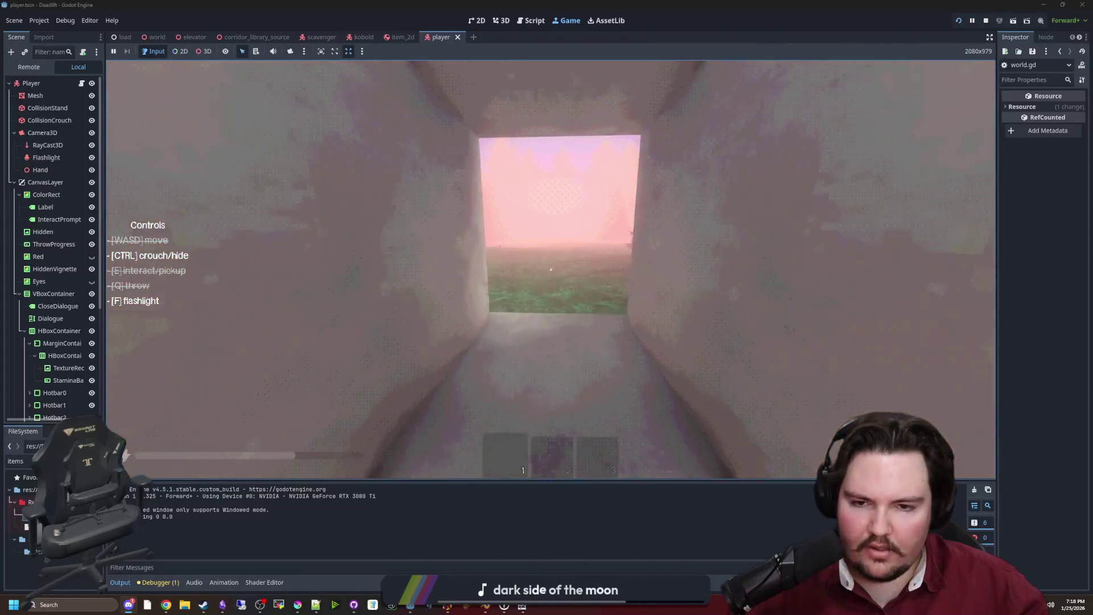
key(w)
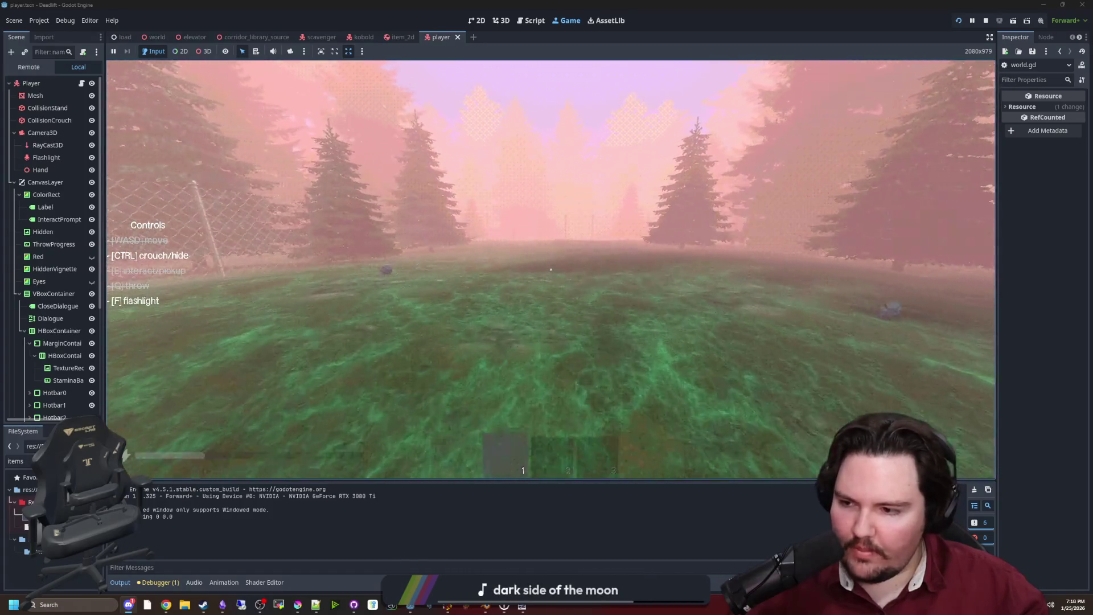
key(w)
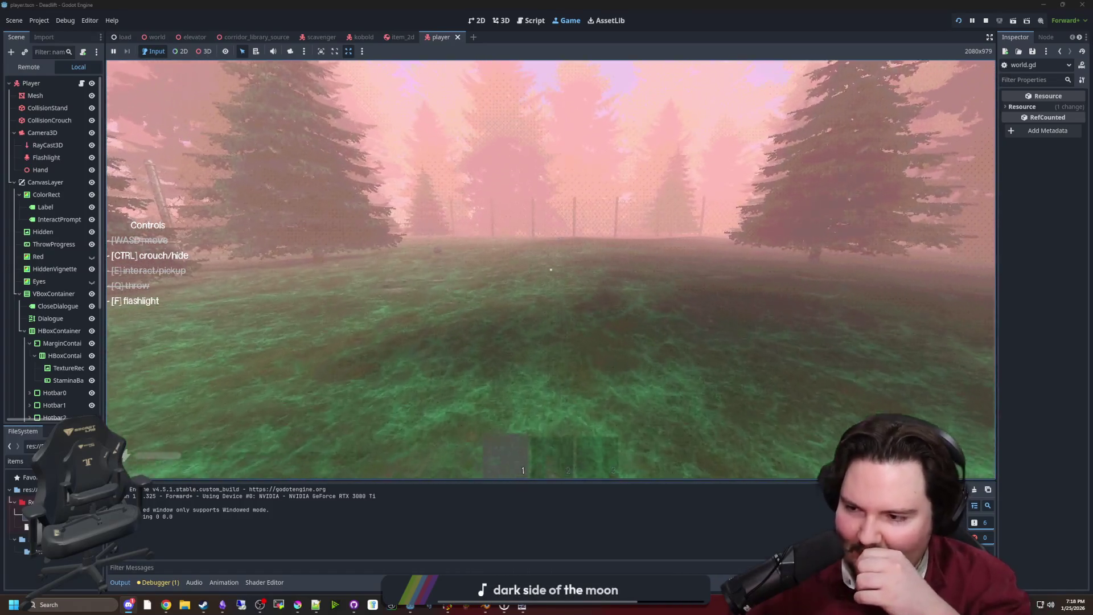
key(w)
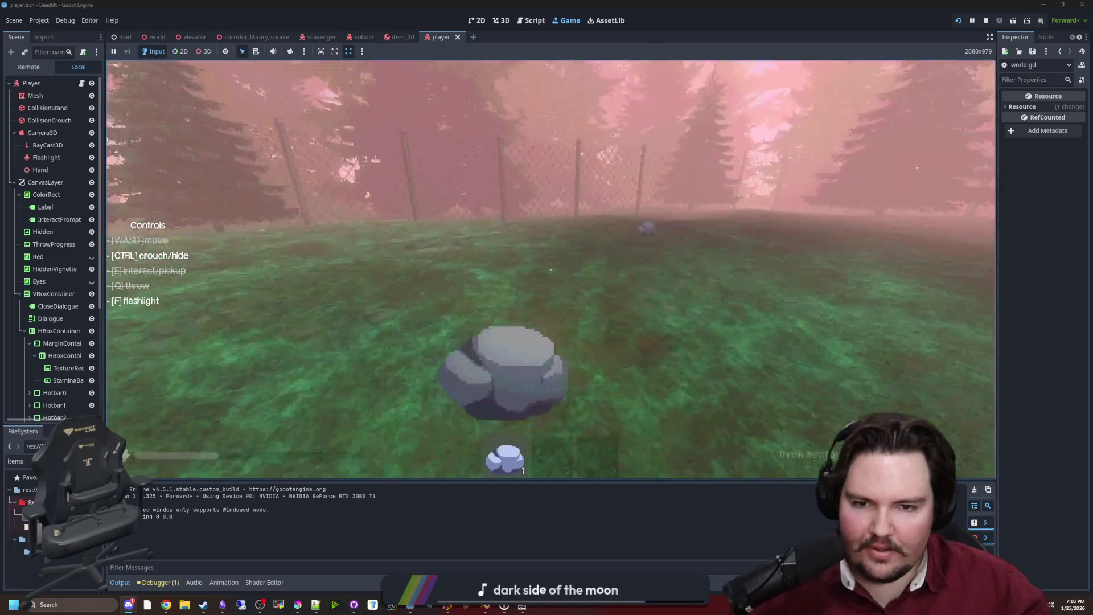
key(w)
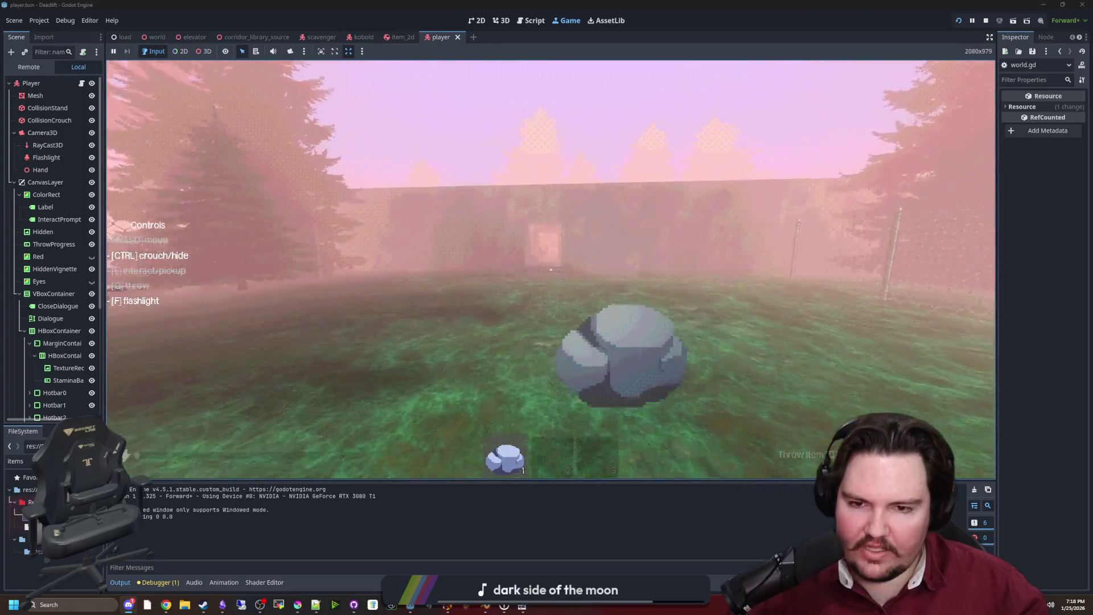
key(w)
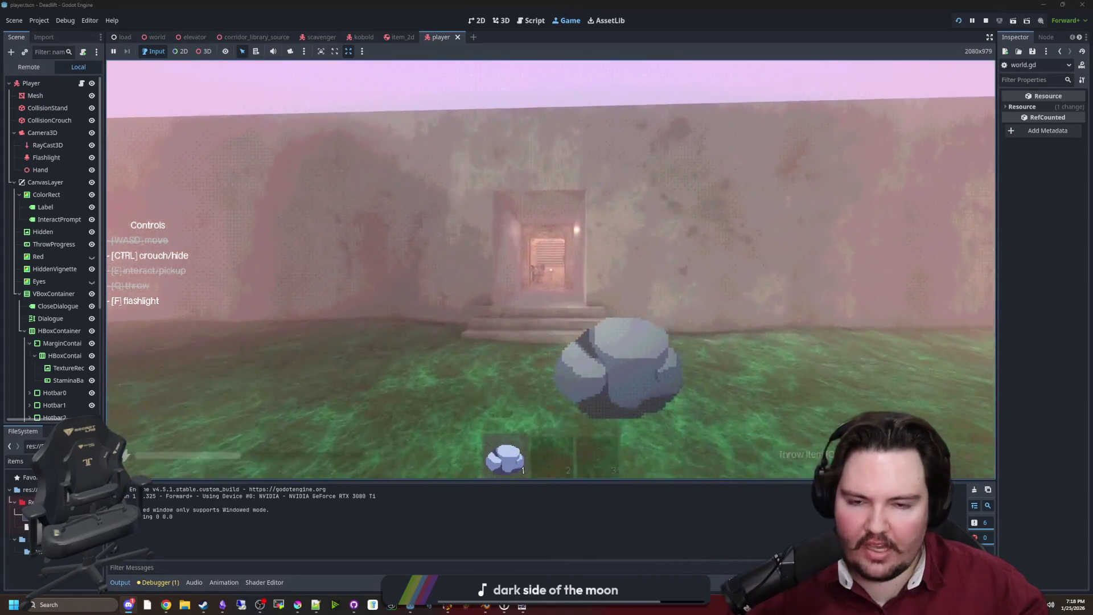
key(w)
key(w)
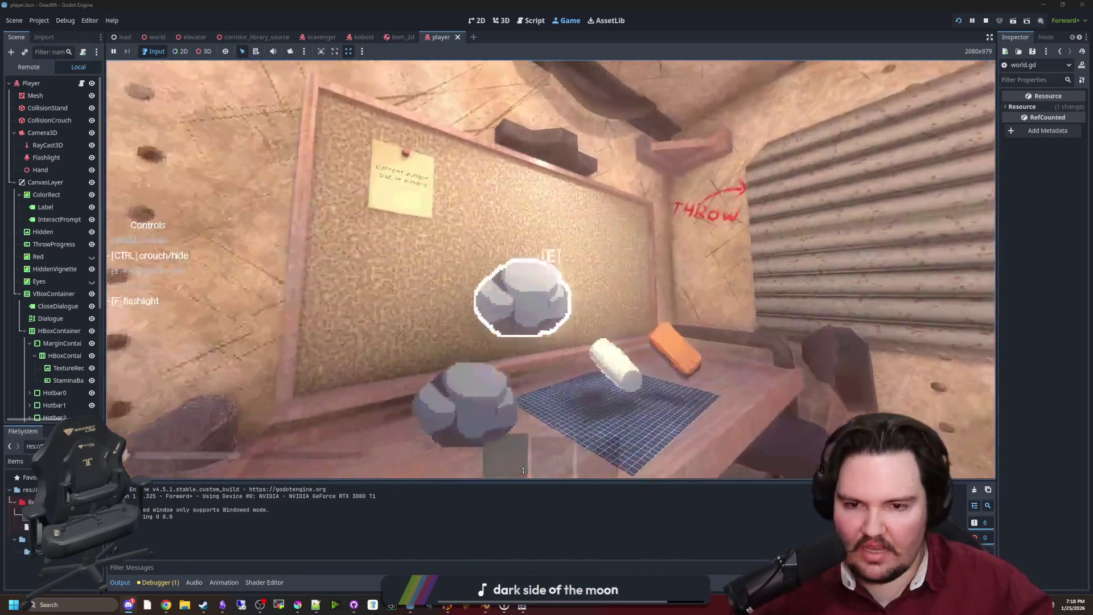
Step: Drop the rock on the table, pause the game and switch to the player script
key(q)
key(Escape)
key(ctrl+F3)
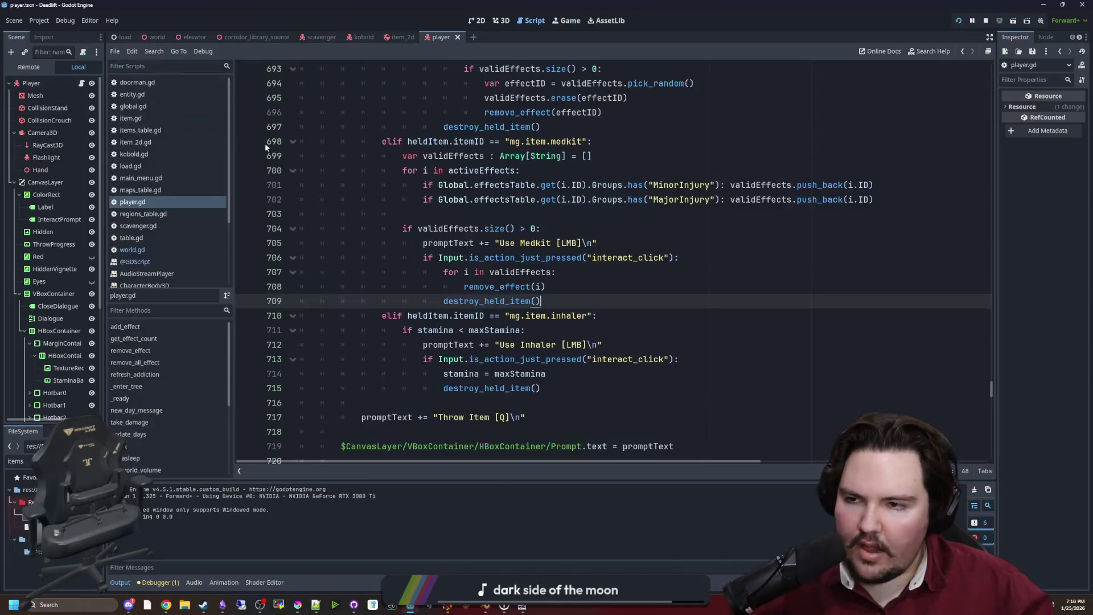
Step: Find the 'sprinting' line in player.gd, change sprintMod on line 566 from 2.0 to 2.5, and save
click(608, 219)
key(ctrl+f)
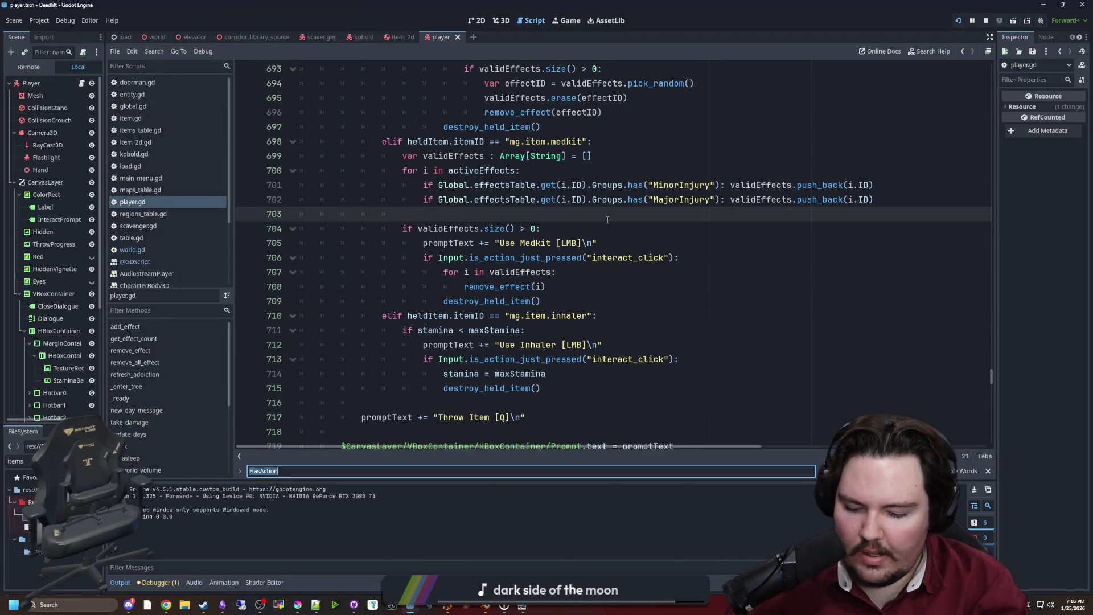
text(sprinting)
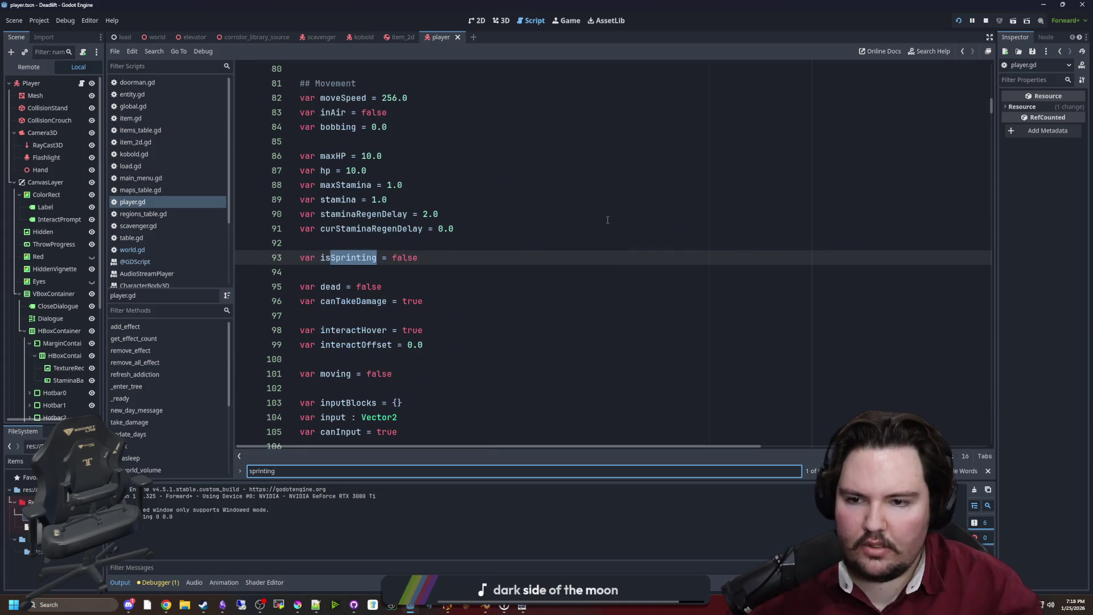
key(Return)
key(Return)
key(Return)
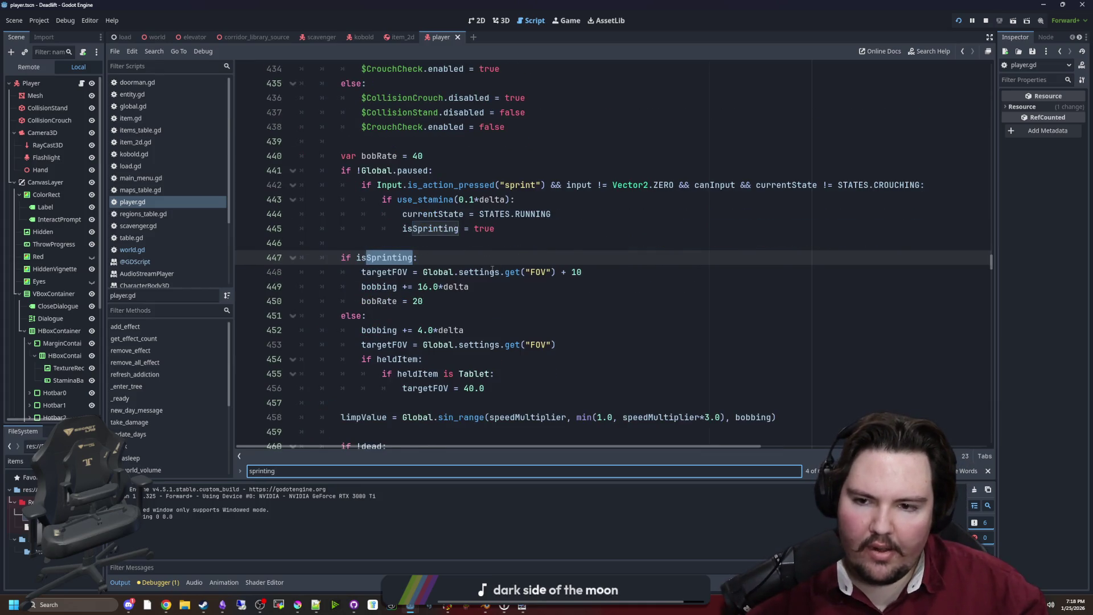
key(Return)
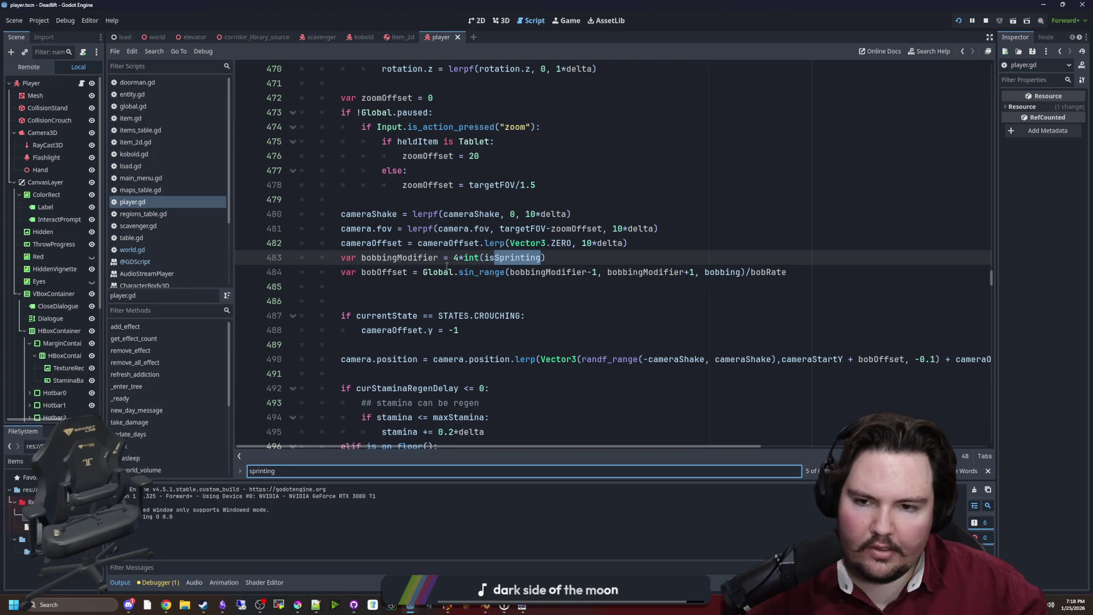
key(Return)
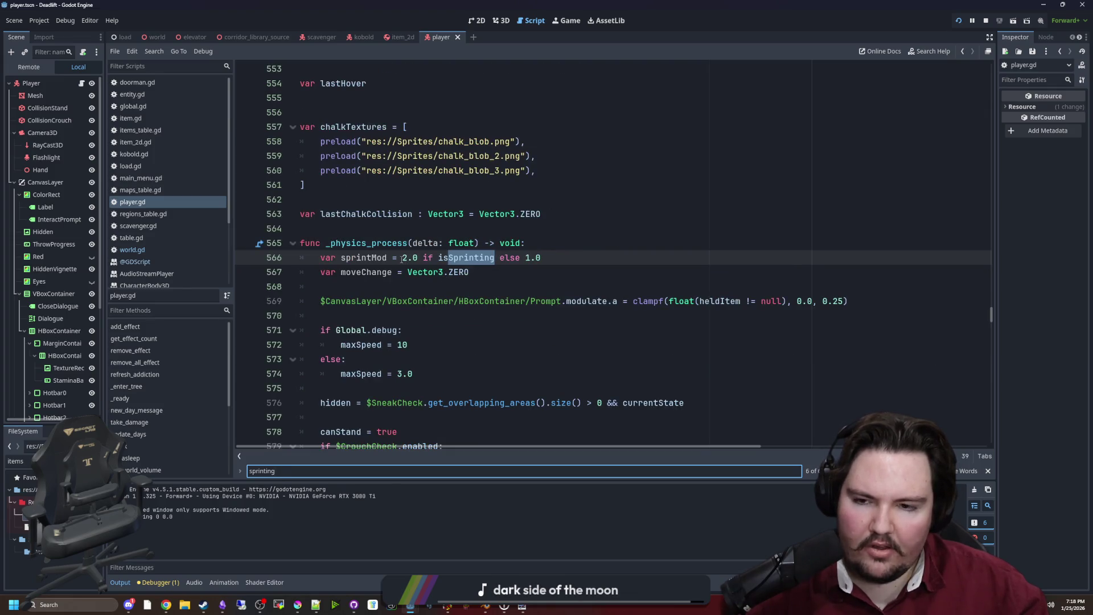
click(401, 259)
key(BackSpace)
text(5)
click(527, 243)
key(ctrl+s)
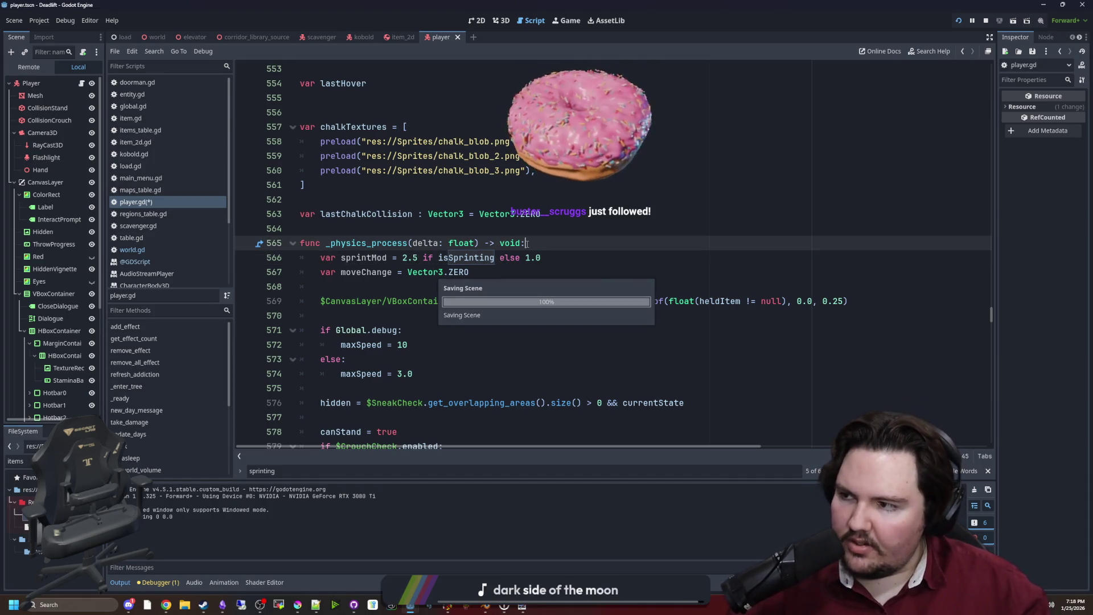
Step: Resume the game, sprint a rock out to the field and back to the table, then pause
click(561, 25)
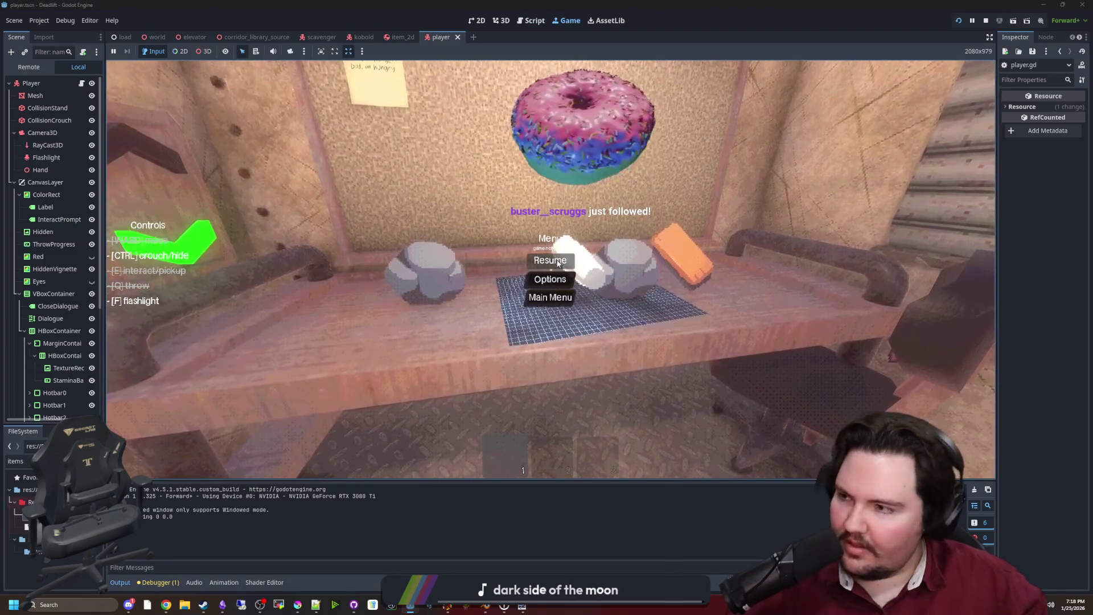
click(550, 260)
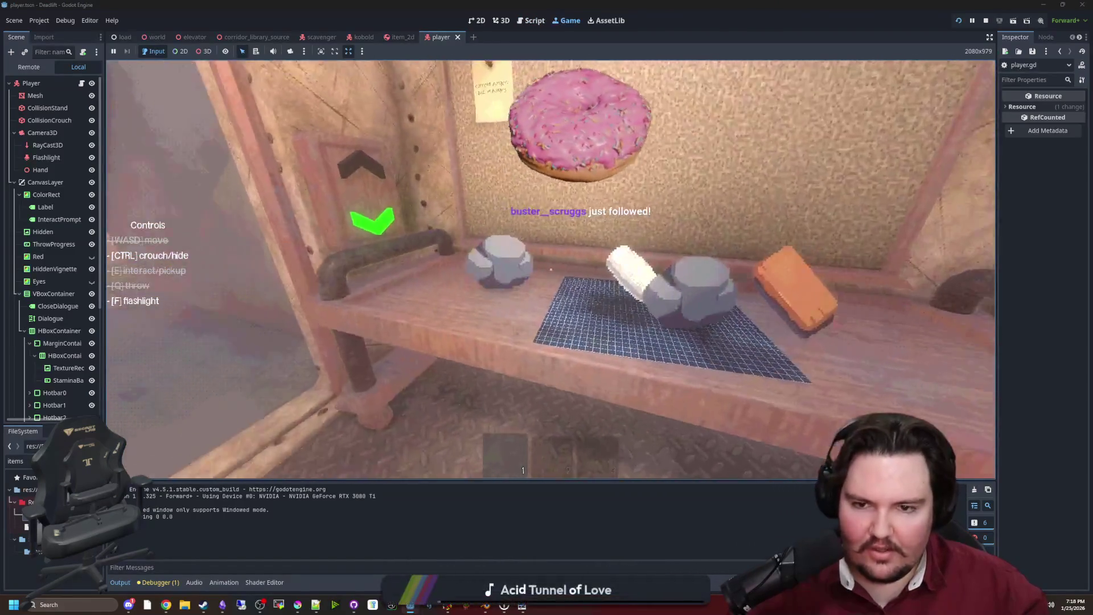
key(e)
key(w)
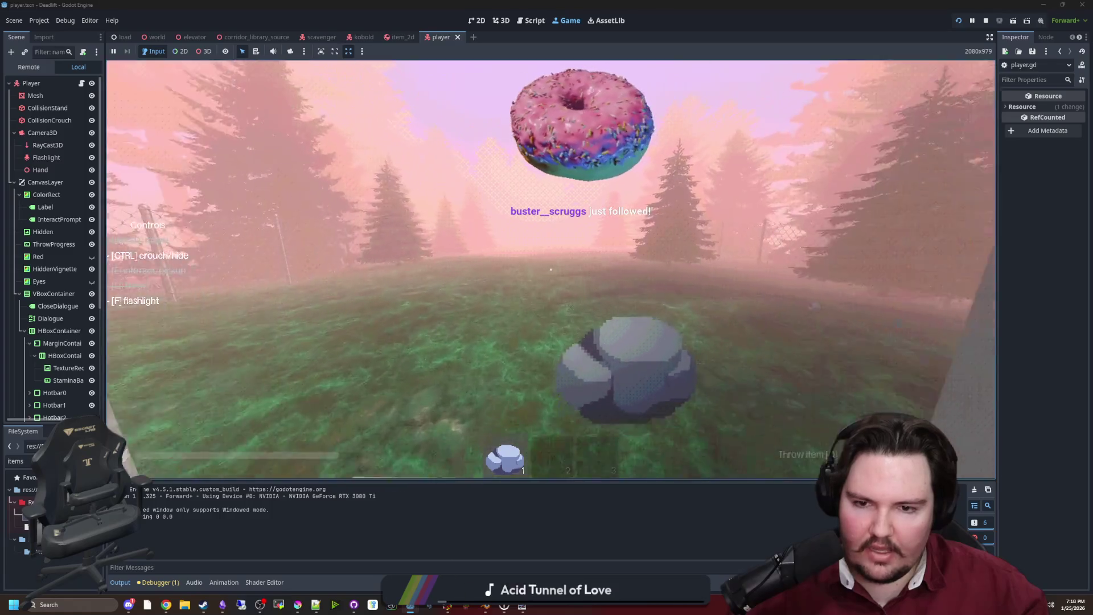
key(shift+w)
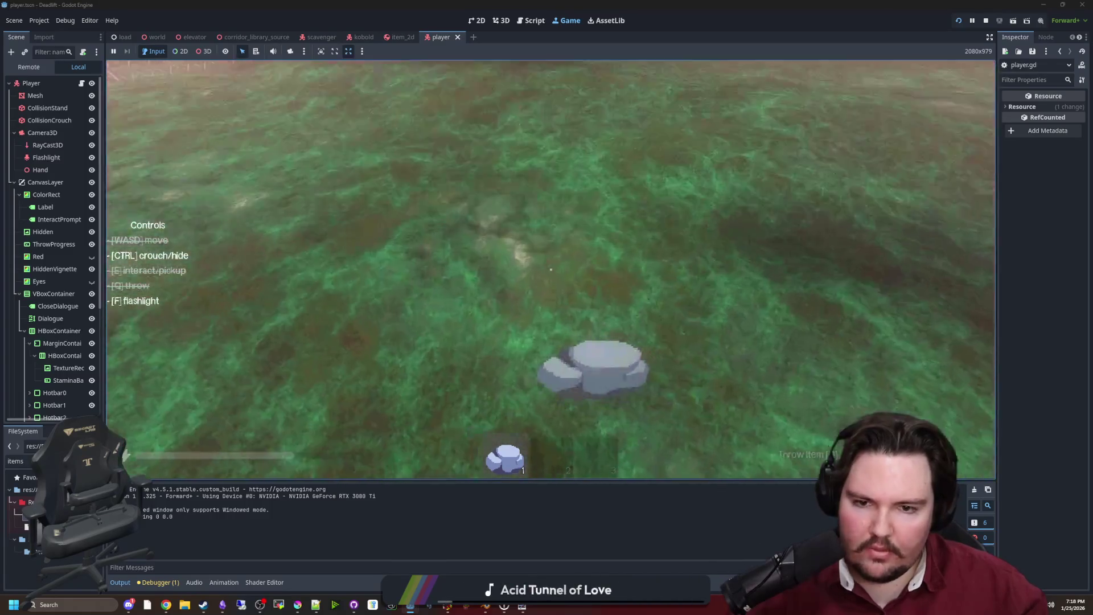
key(shift+w)
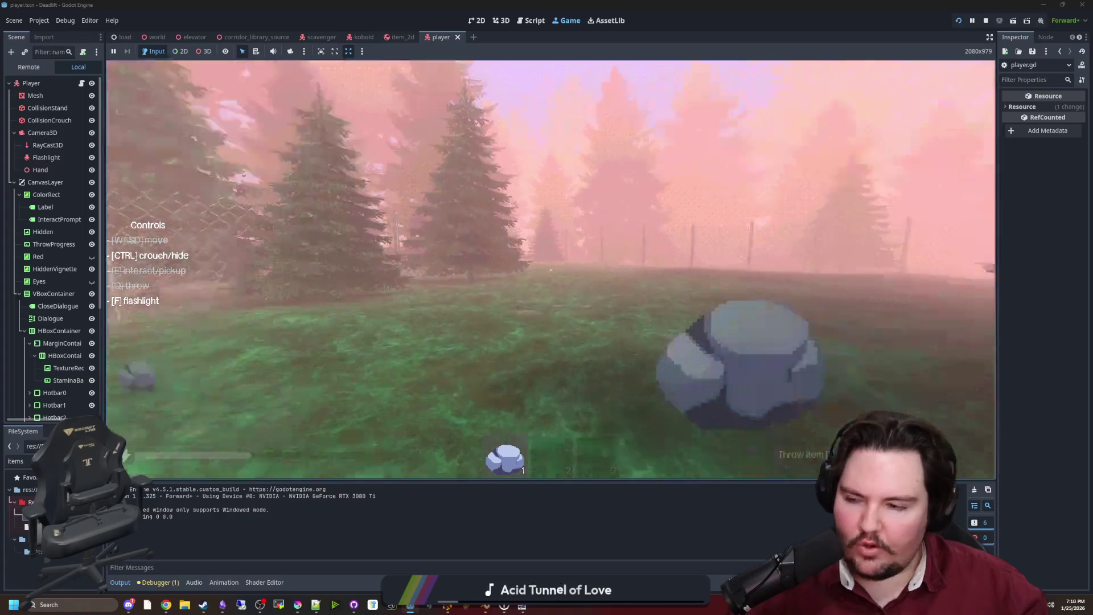
key(shift+w)
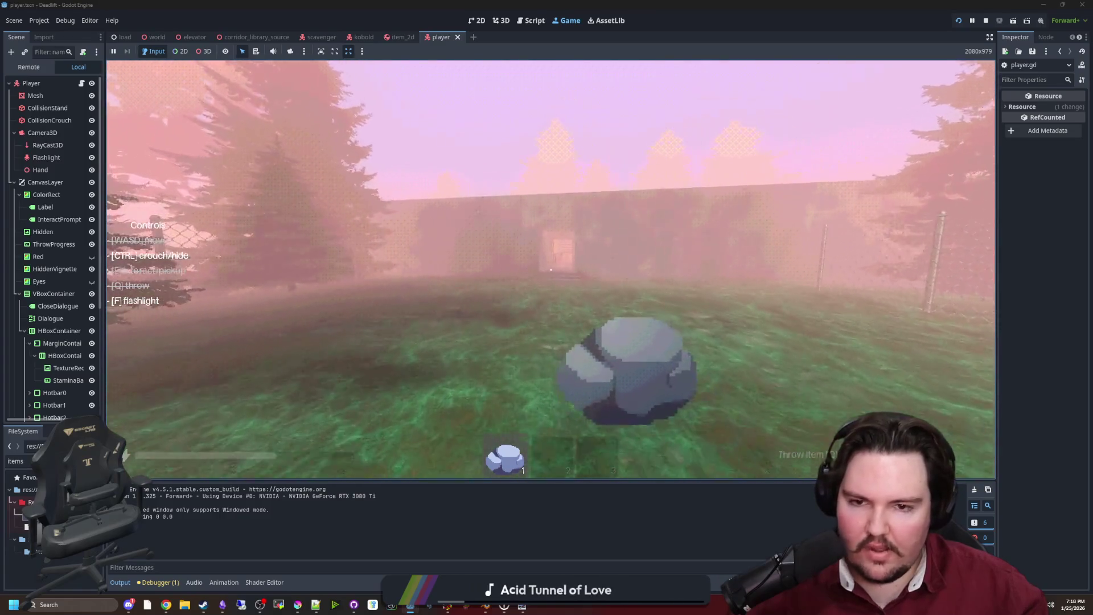
key(shift+w)
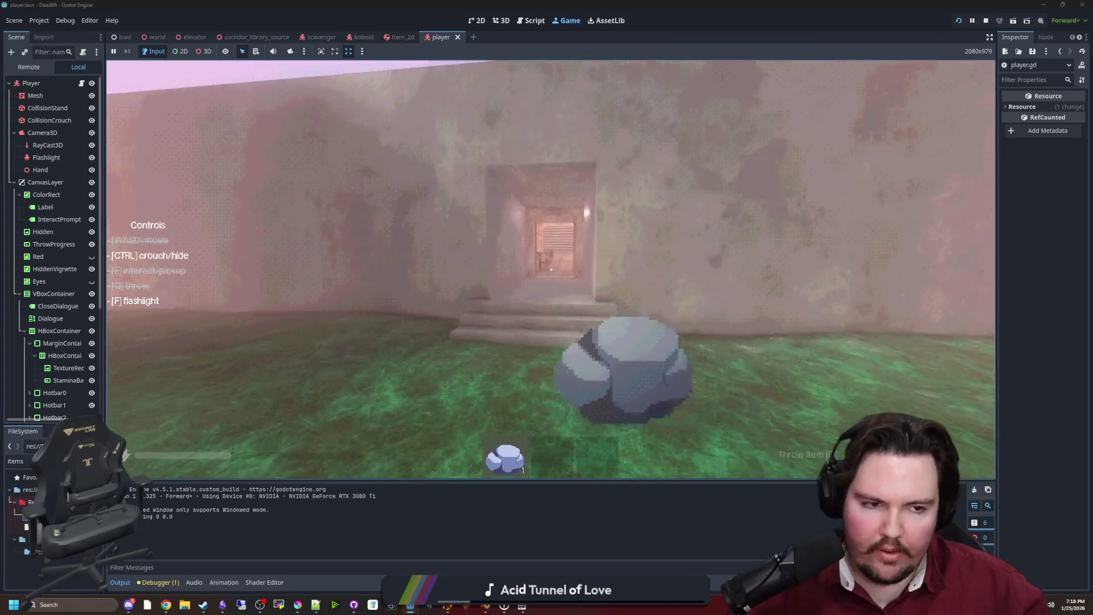
key(shift+w)
key(q)
key(Escape)
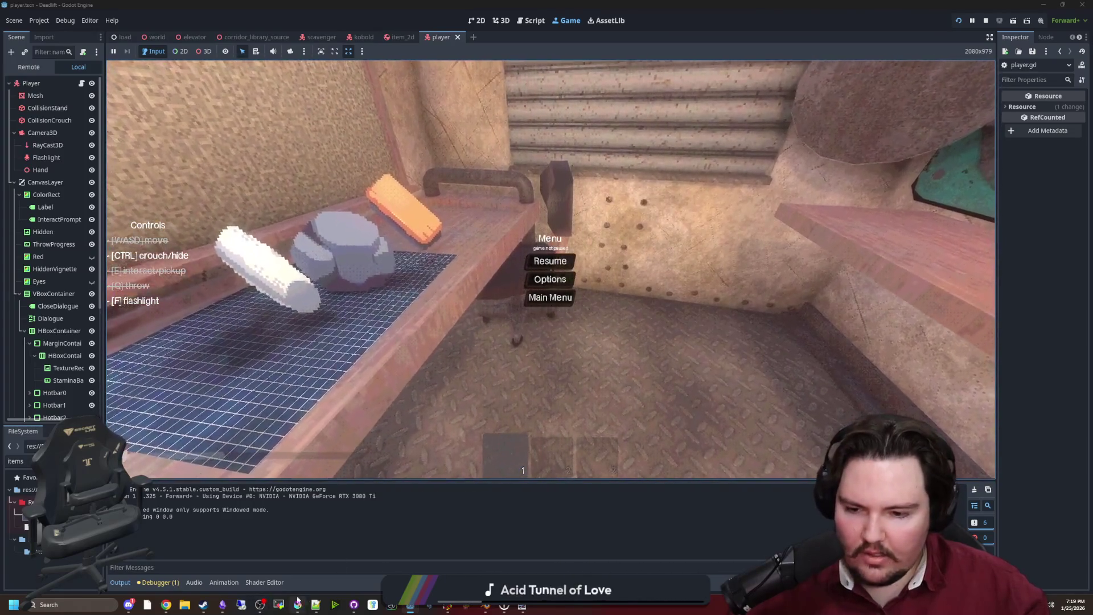
key(alt+Tab)
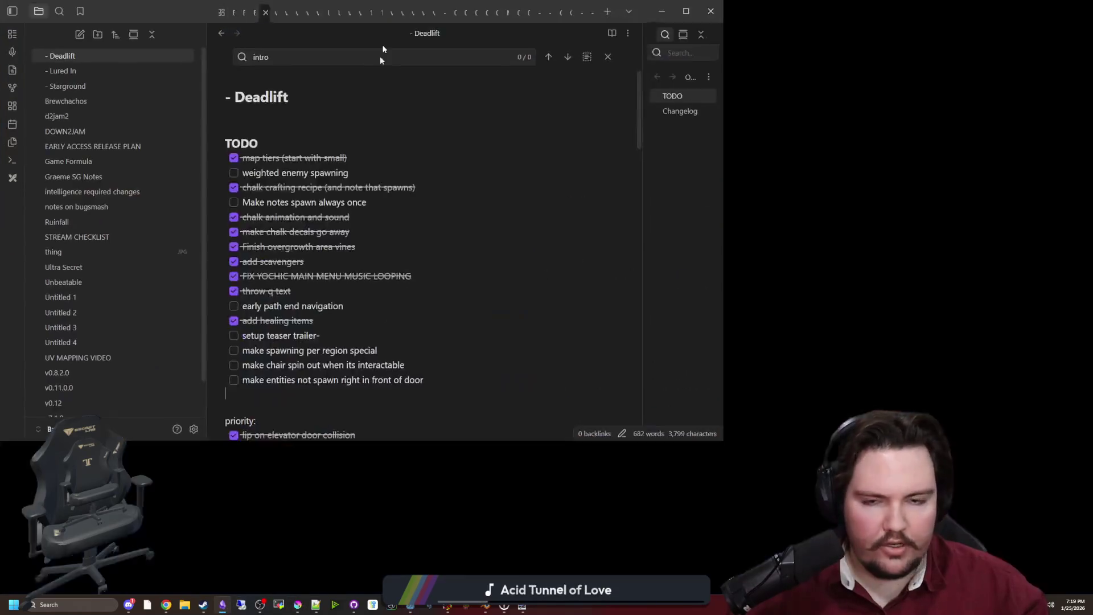
Step: Add an 'Increased run speed' line after the volume entry in the Changelog
scroll(518, 336, down, 10)
scroll(518, 336, down, 10)
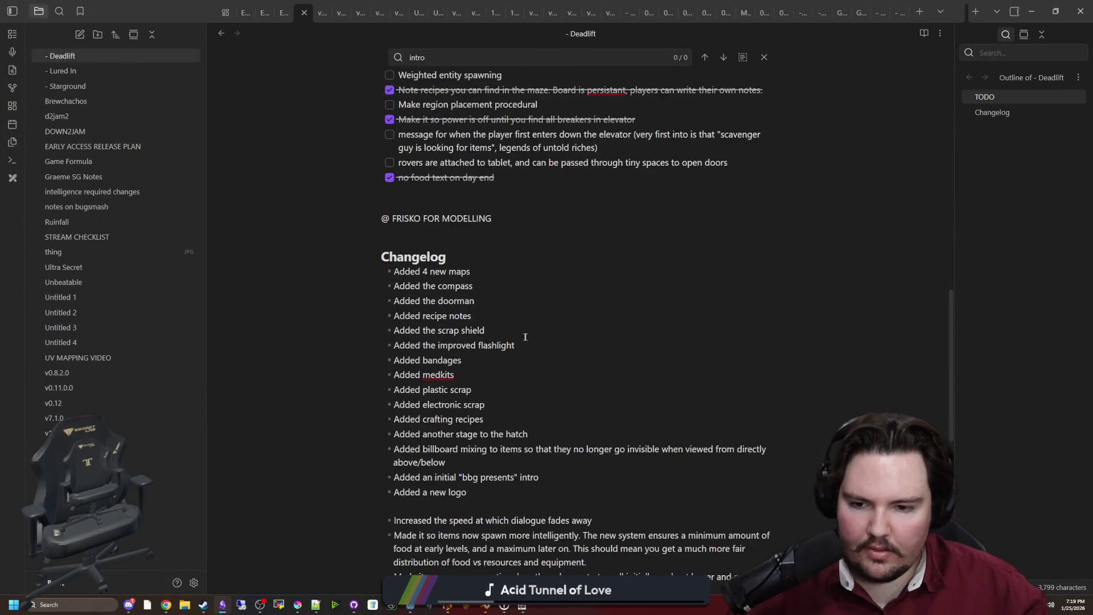
key(Return)
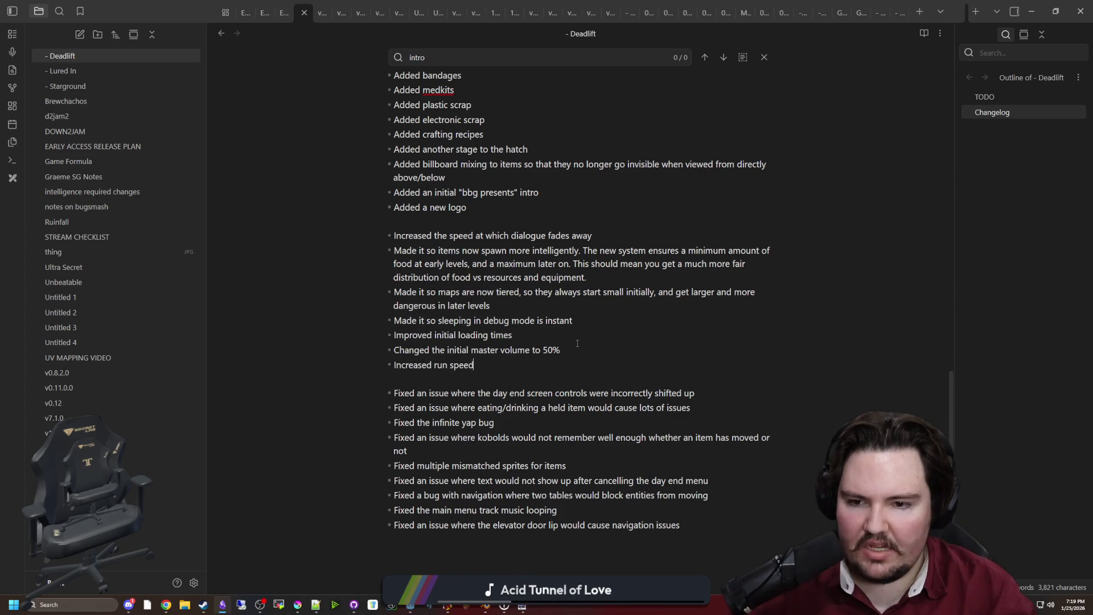
Step: Start a new bullet below 'Added a new logo' for the item use prompts entry
scroll(497, 350, up, 3)
scroll(482, 388, down, 2)
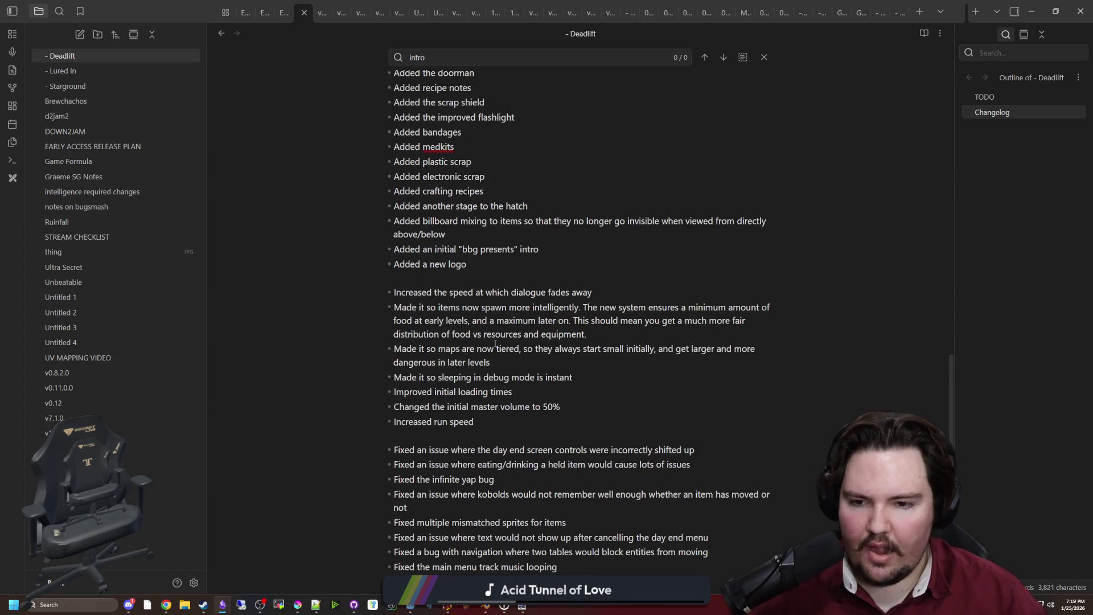
click(496, 262)
key(Return)
text(Added new item)
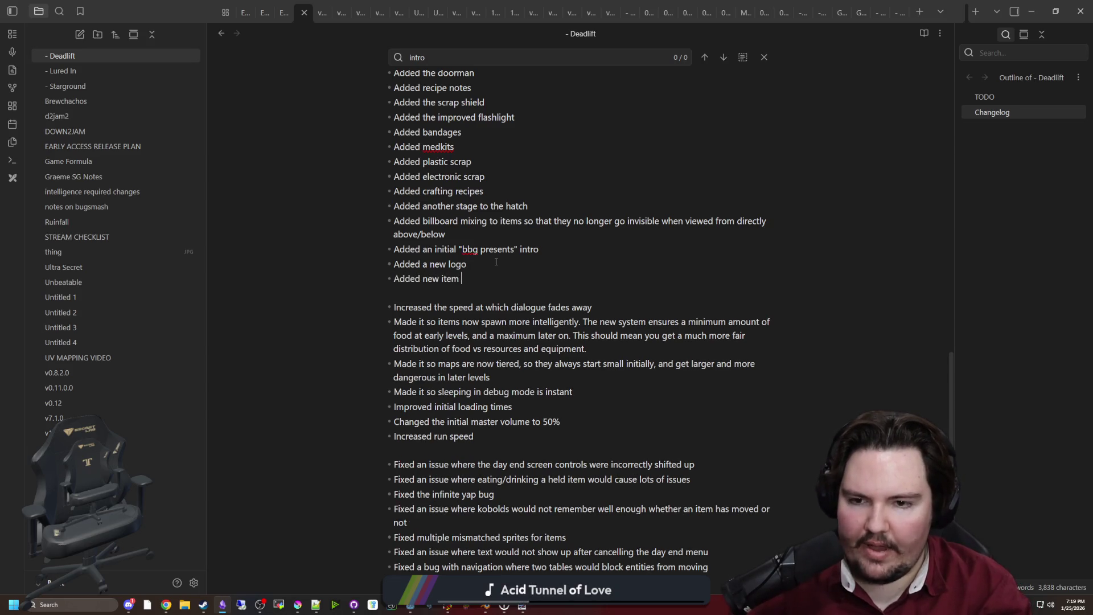
text(botton)
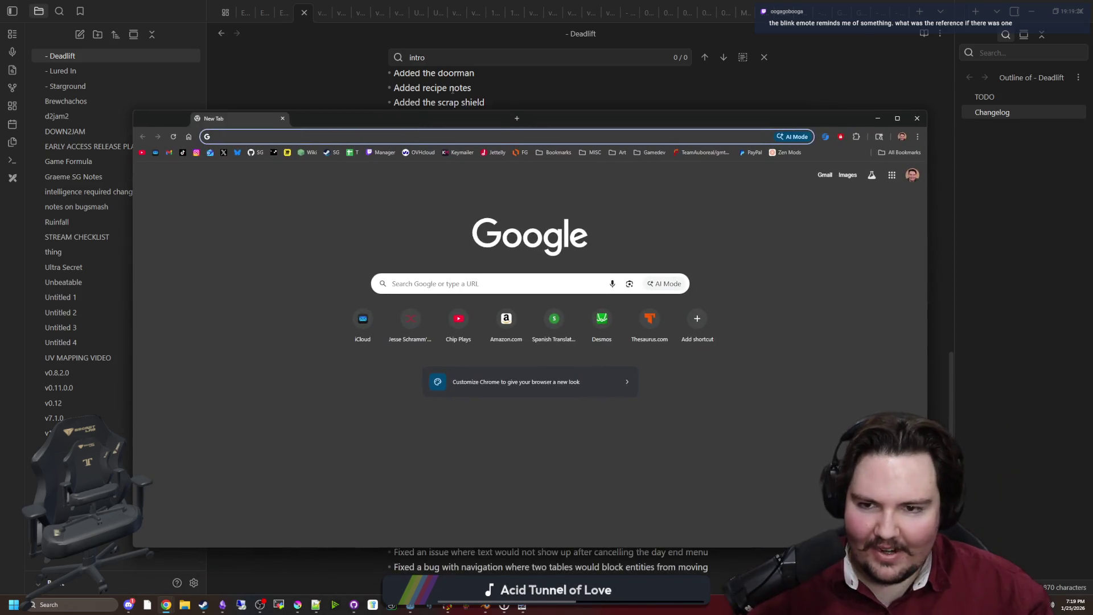
Step: Search Google for 'plink cat', view the Reddit Plink image result, then close Chrome
text(plink cat)
key(Return)
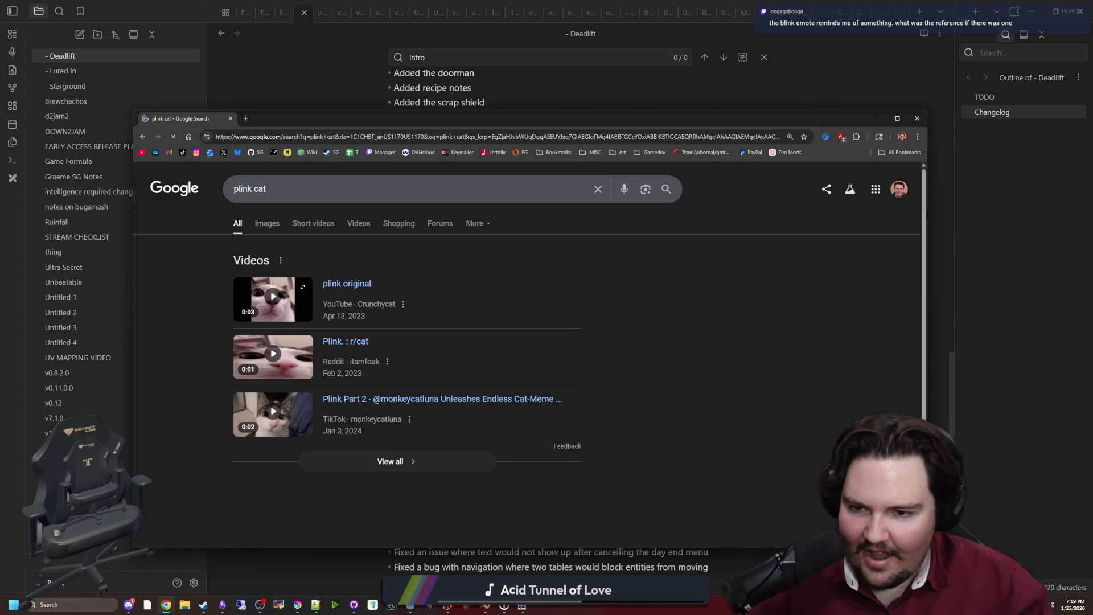
click(268, 223)
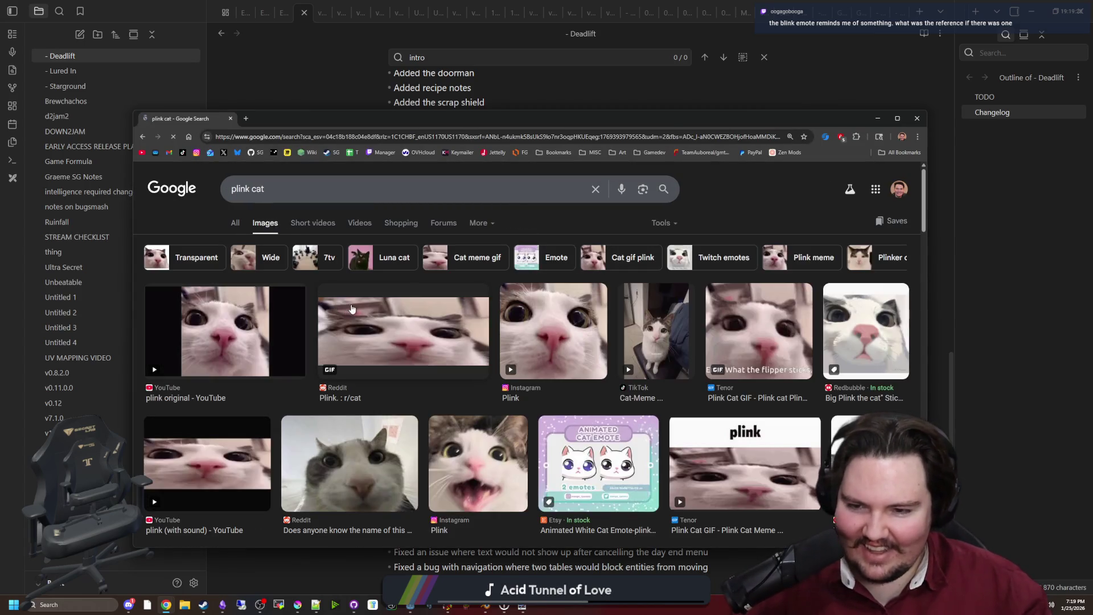
click(395, 336)
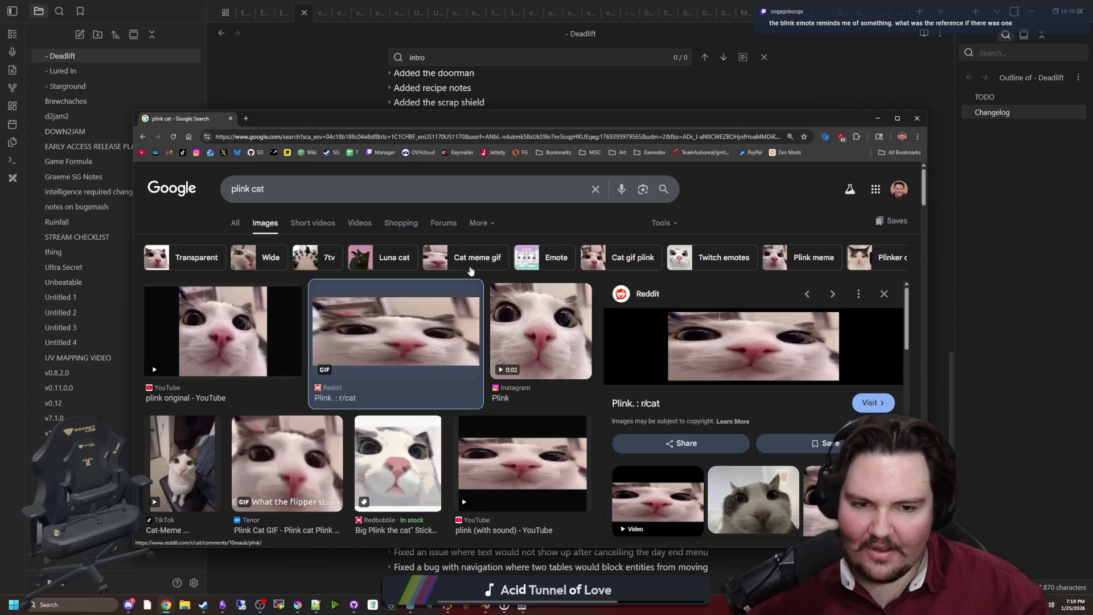
click(231, 119)
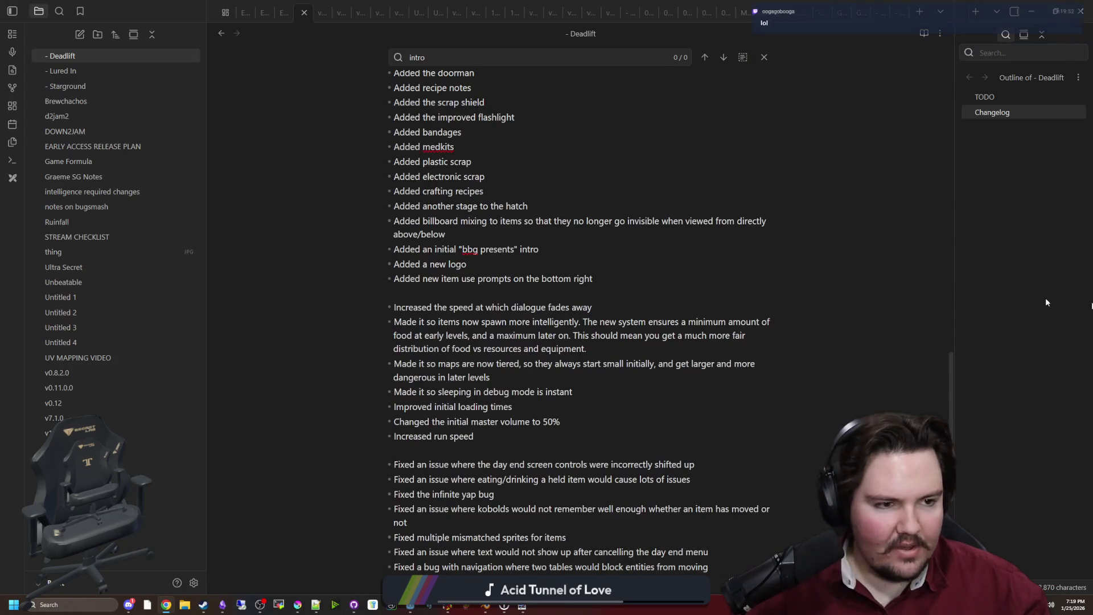
Step: Place the caret at the 'note corkboard saving' TODO item, then return to the game
scroll(538, 250, up, 5)
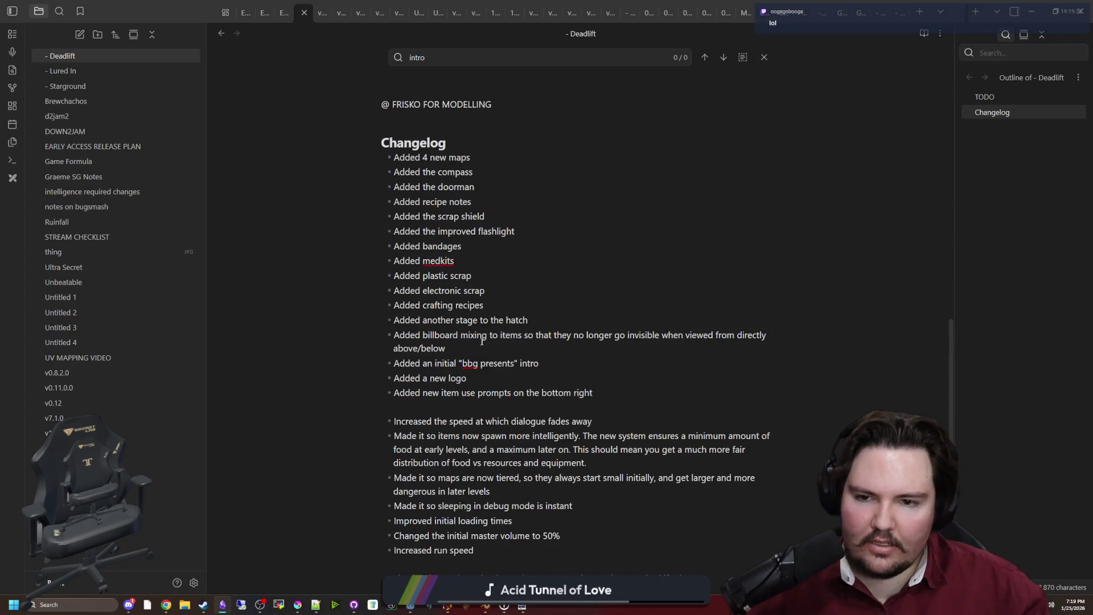
scroll(495, 283, up, 6)
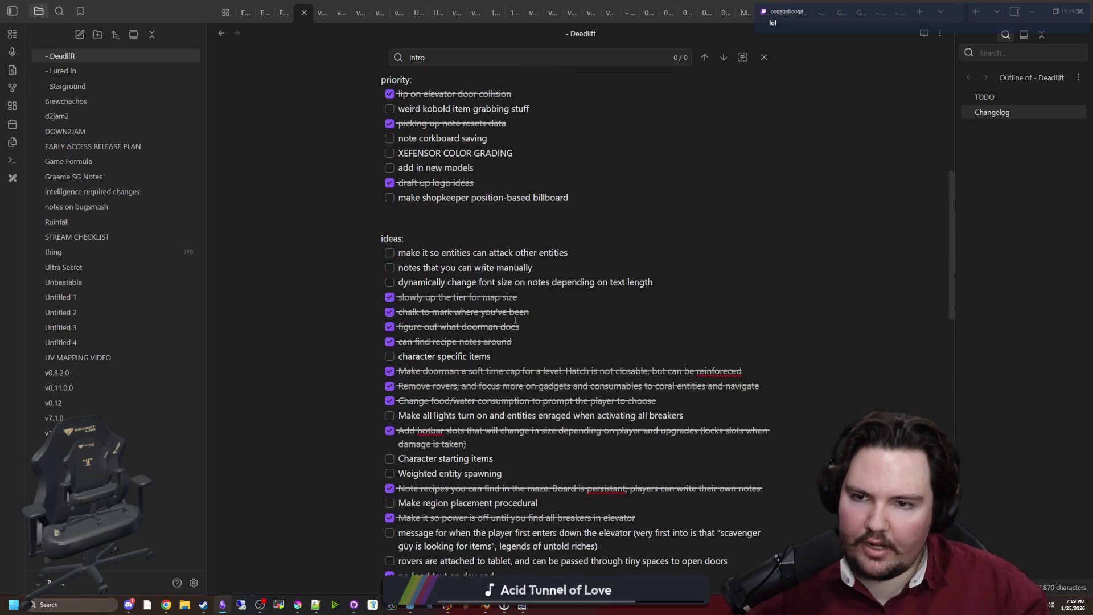
scroll(514, 317, up, 3)
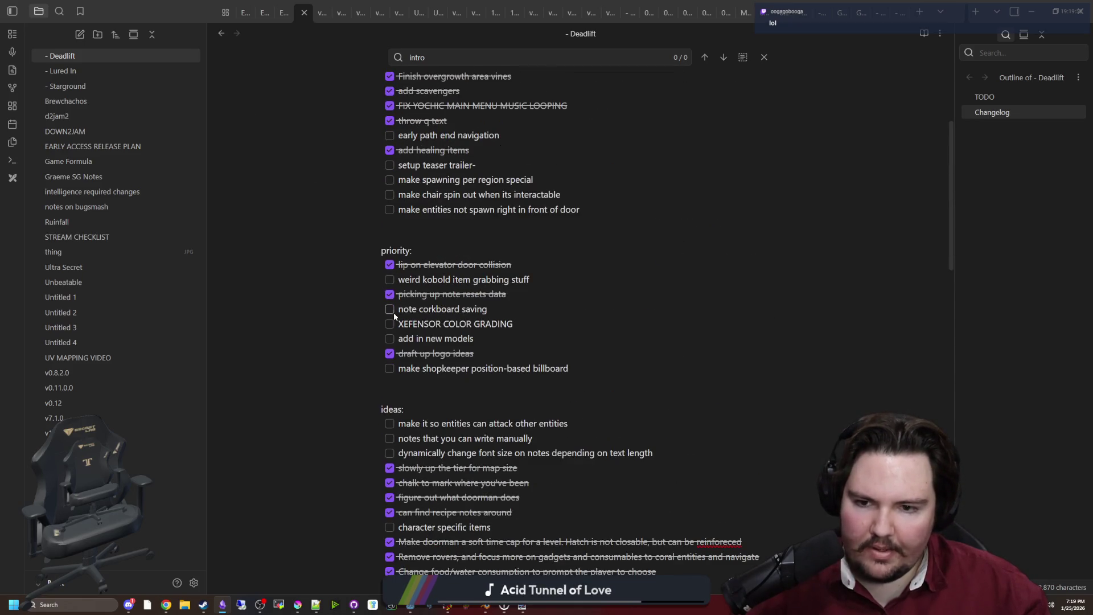
click(504, 313)
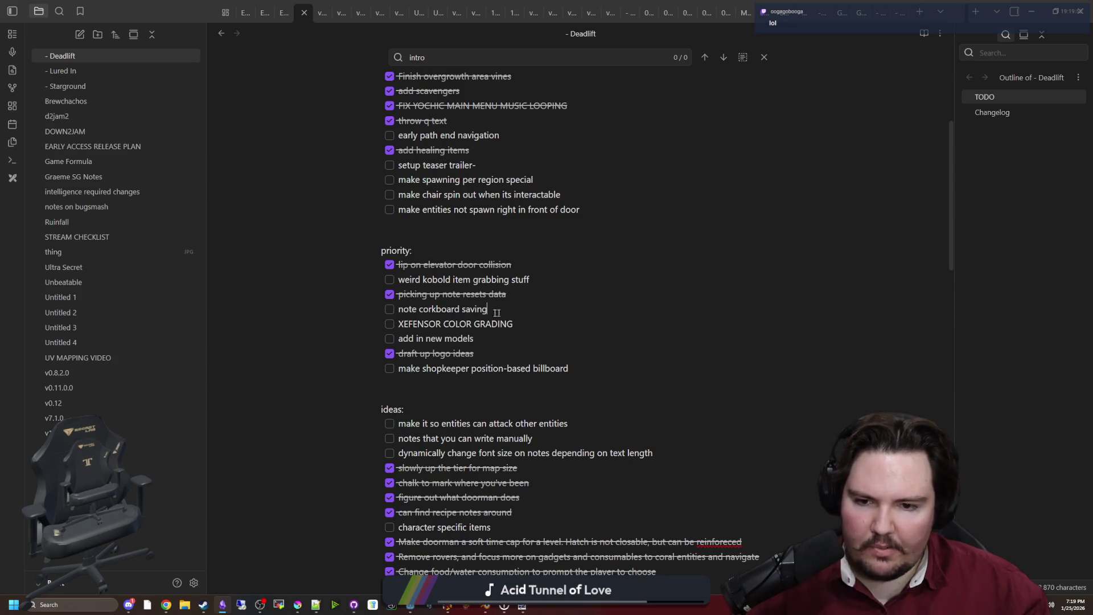
key(alt+Tab)
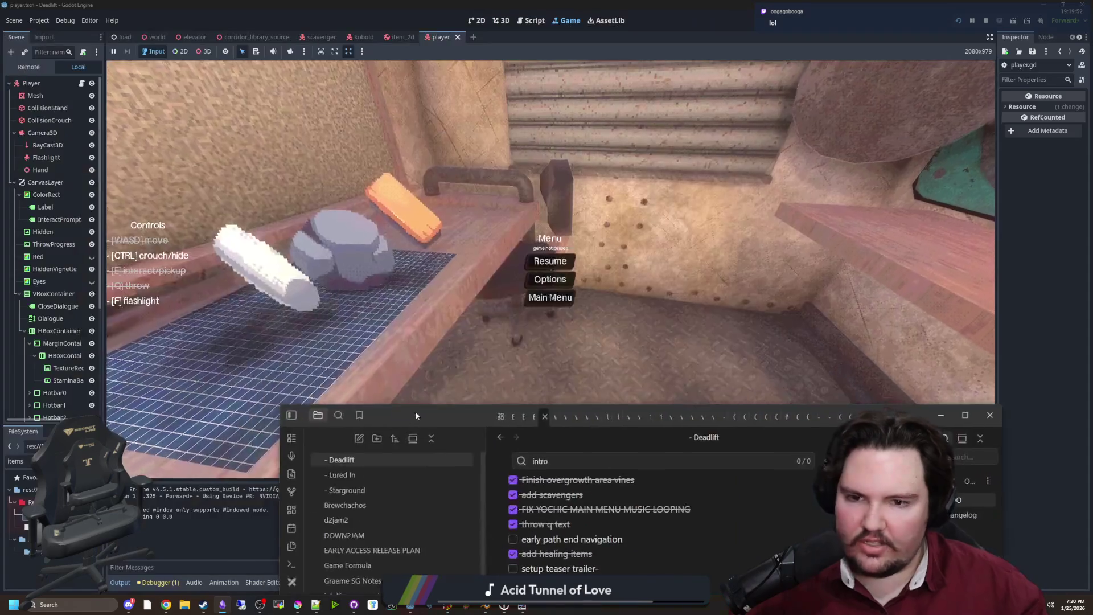
Step: Stop the running game and open the world scene in the 3D view
click(557, 261)
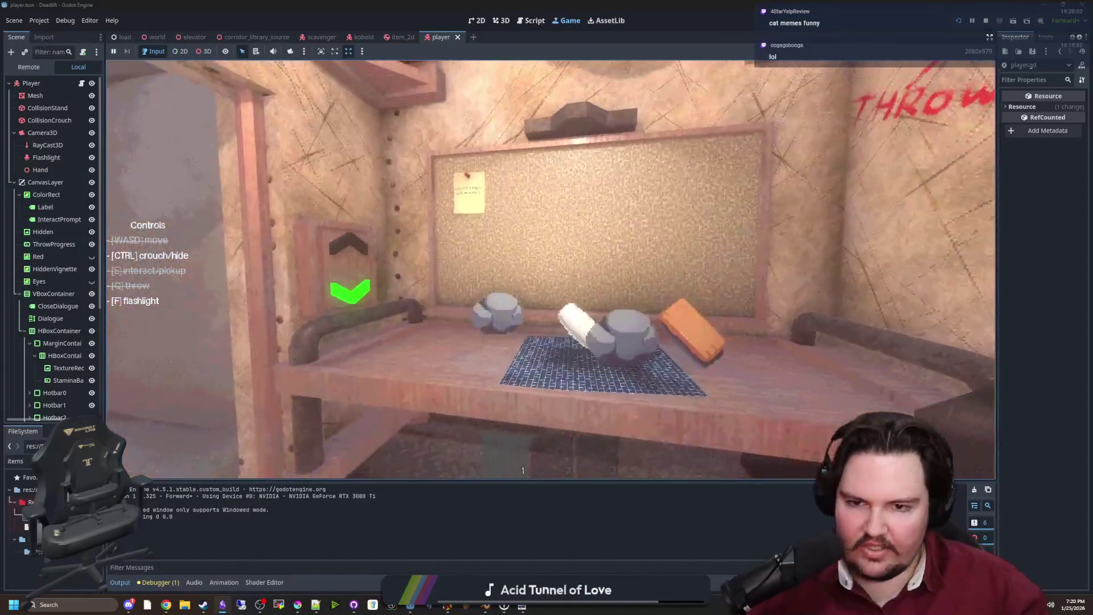
key(Escape)
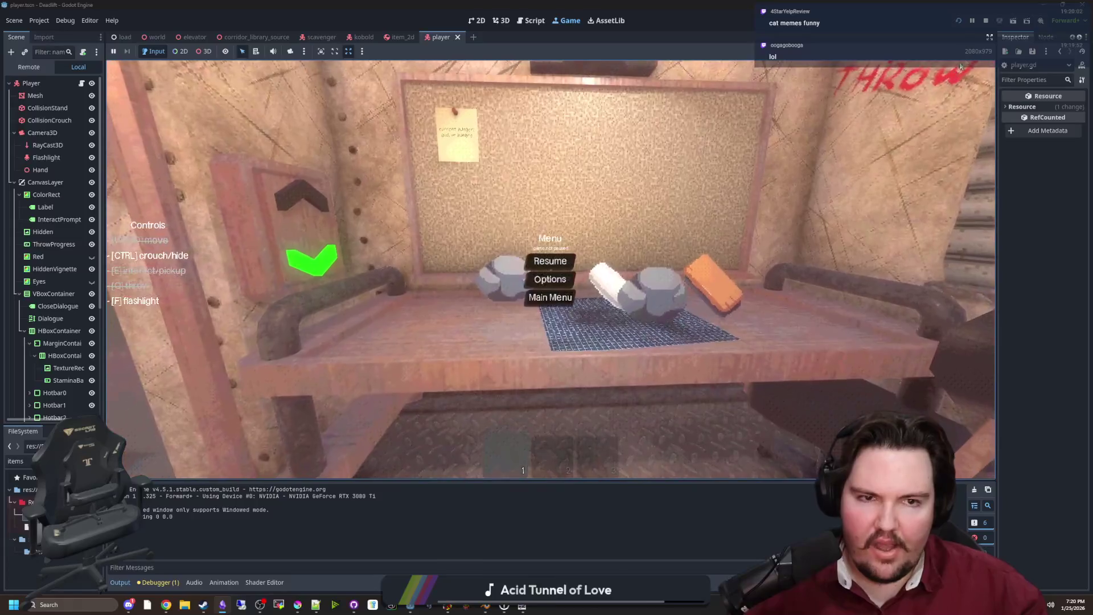
key(F8)
key(ctrl+s)
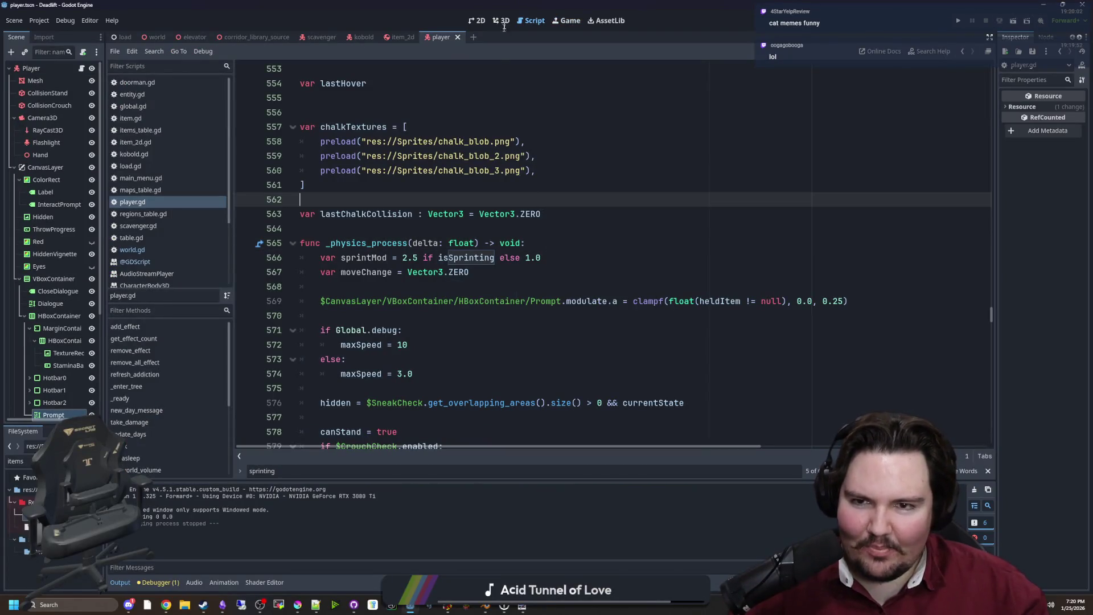
click(501, 20)
click(152, 37)
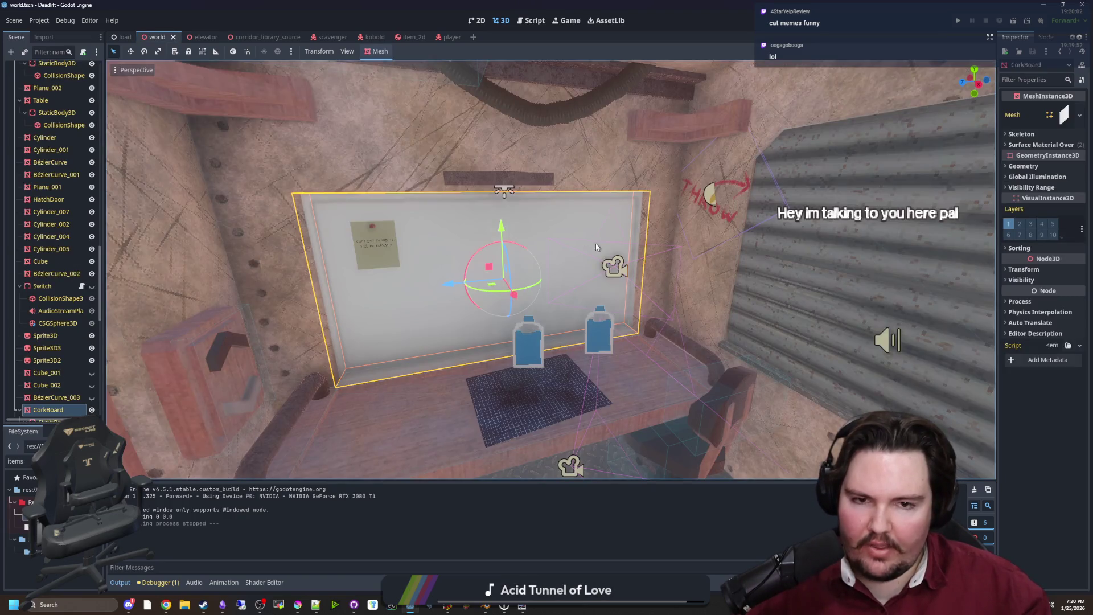
Step: Assign the cork material to the CorkBoard's surface material override slots and save
drag(596, 247, 596, 247)
key(f)
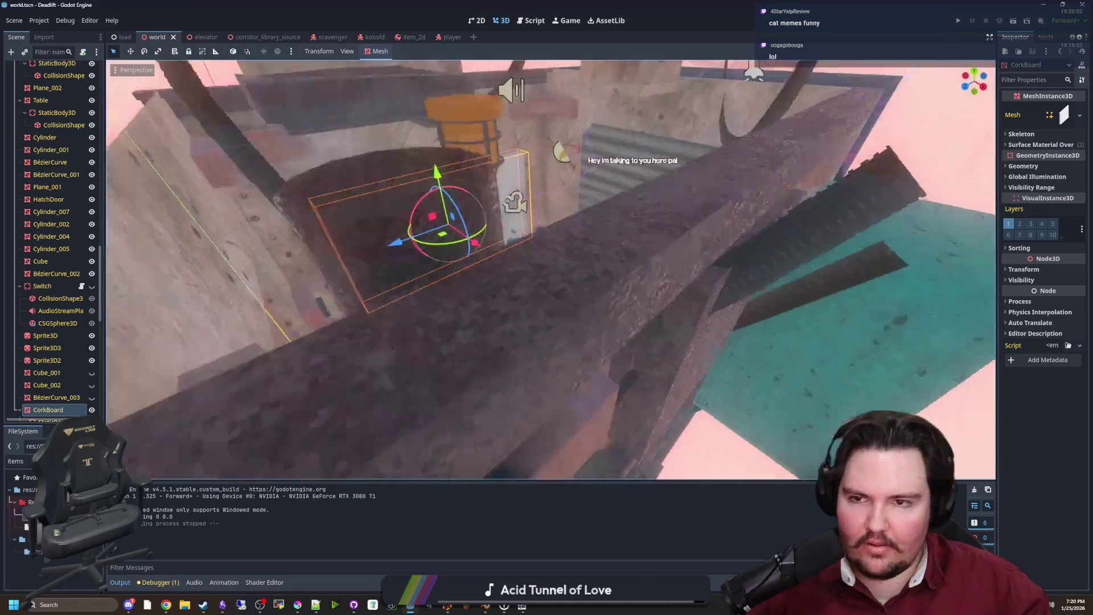
key(ctrl+s)
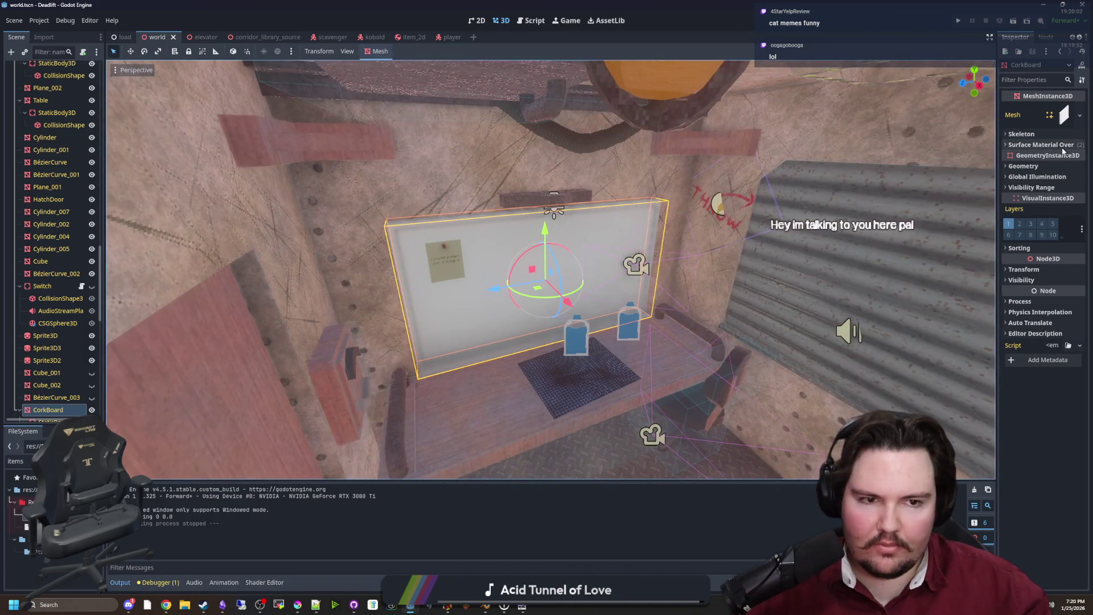
click(1031, 144)
click(1028, 171)
click(1028, 157)
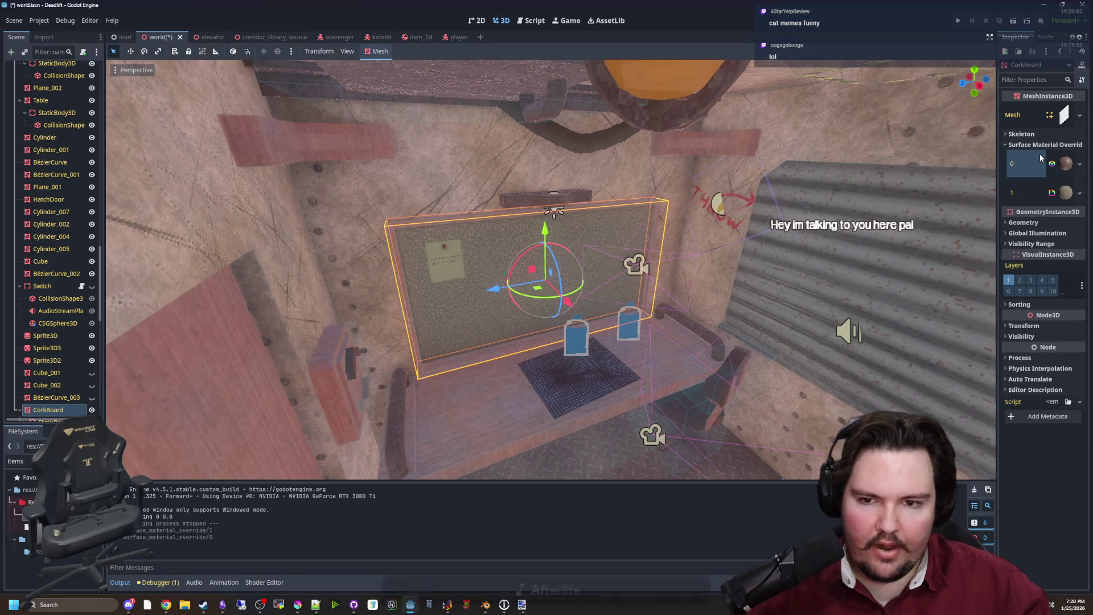
click(54, 286)
key(ctrl+s)
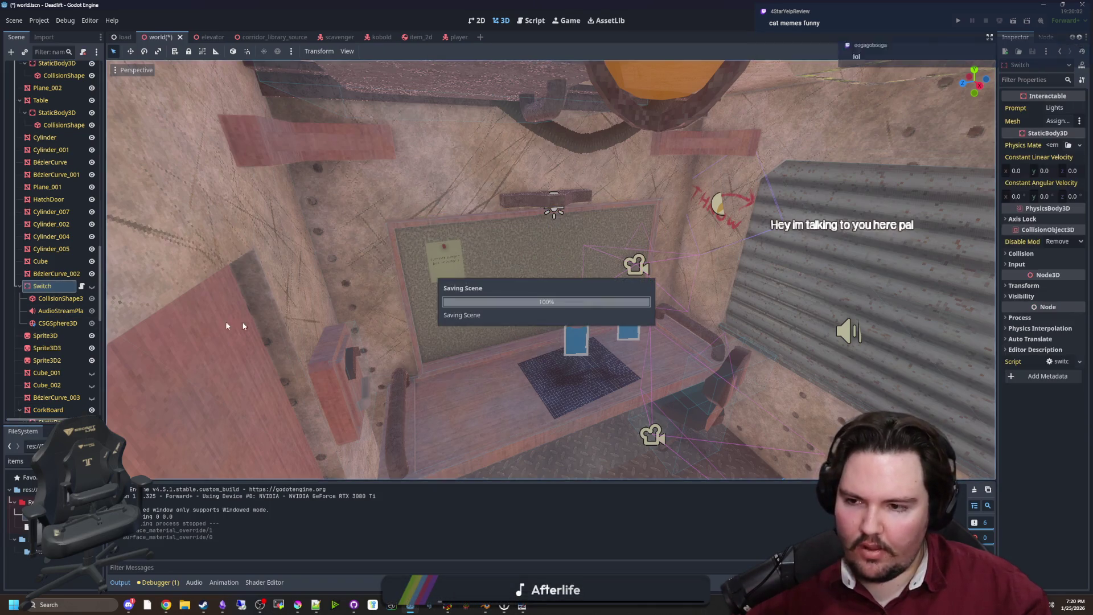
Step: Inspect the placeholder Note on the corkboard, then delete the Note node from the world scene
scroll(84, 230, up, 5)
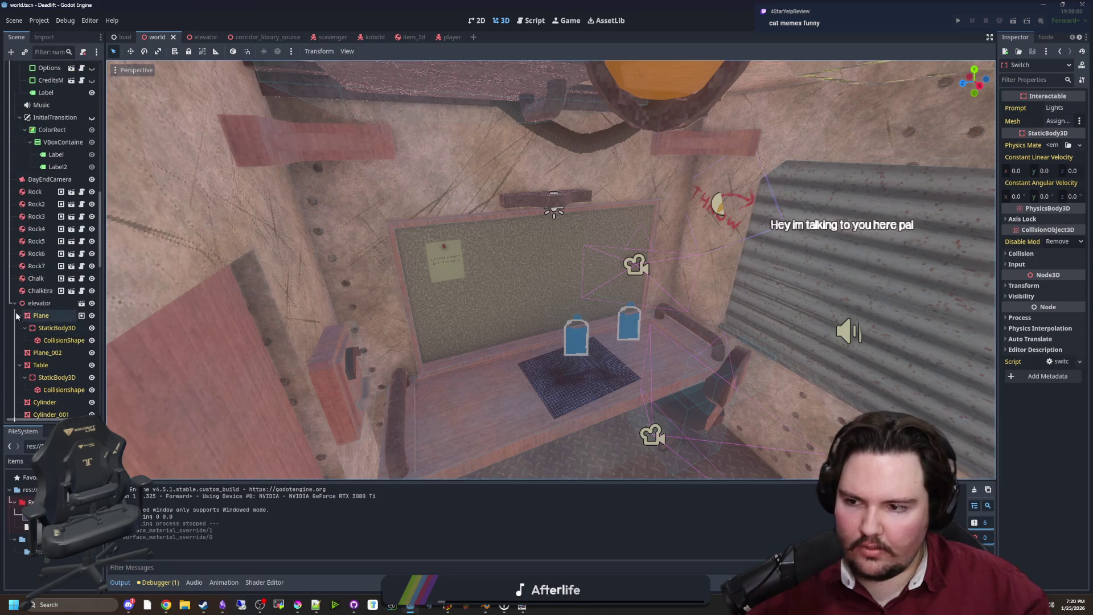
click(447, 263)
key(f)
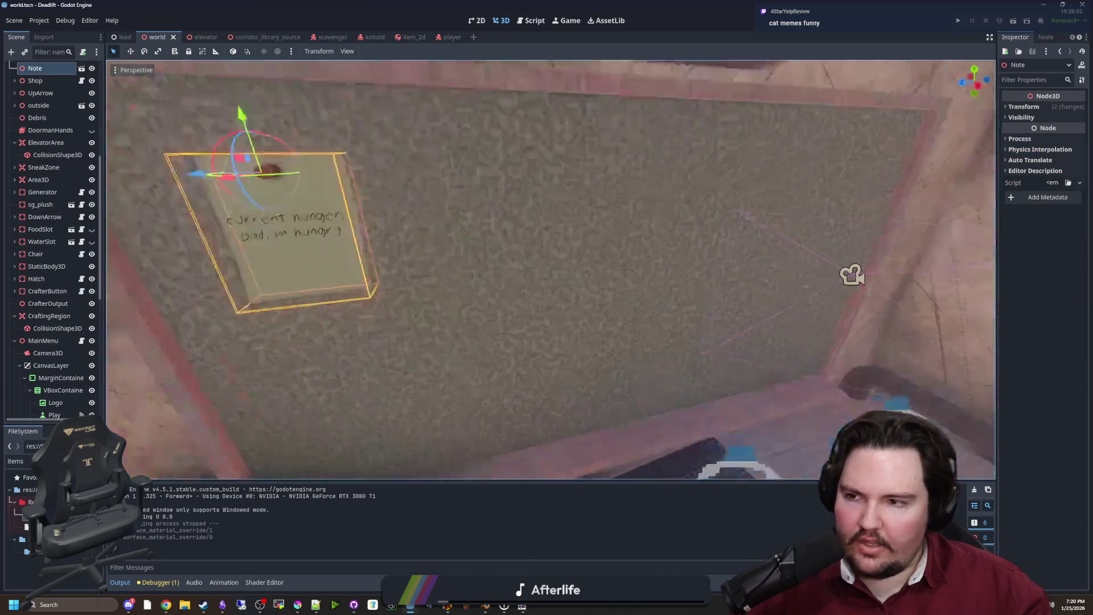
scroll(547, 267, down, 3)
scroll(39, 148, up, 2)
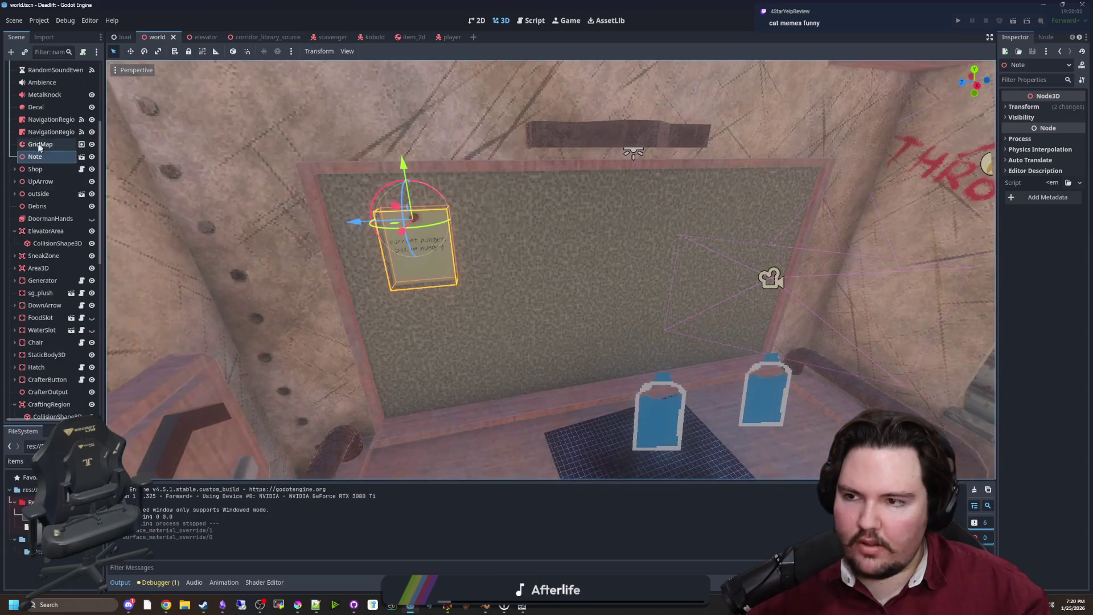
click(91, 157)
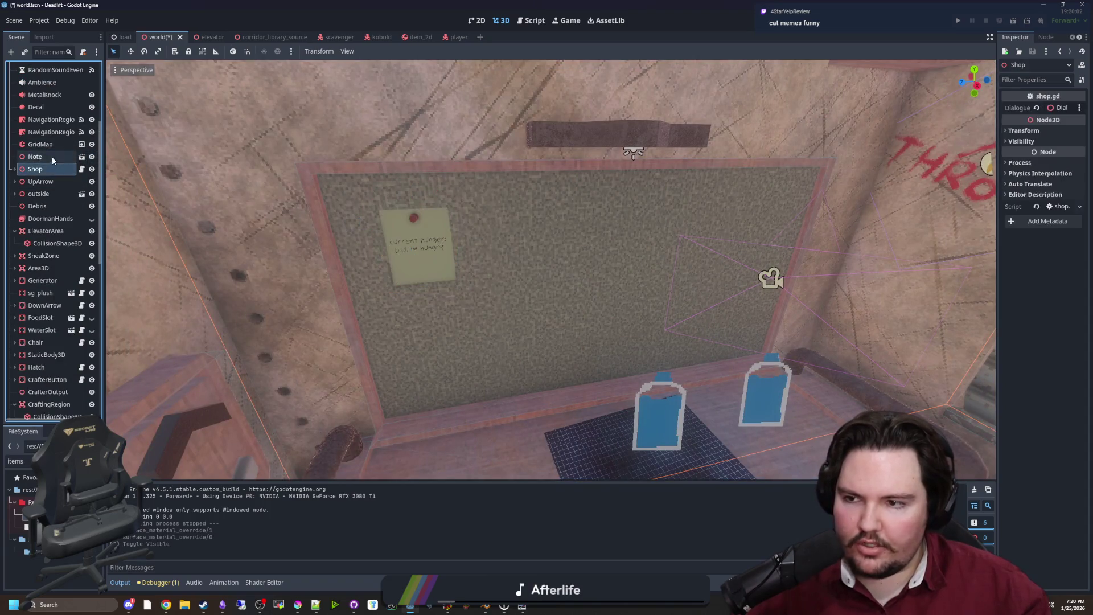
click(81, 156)
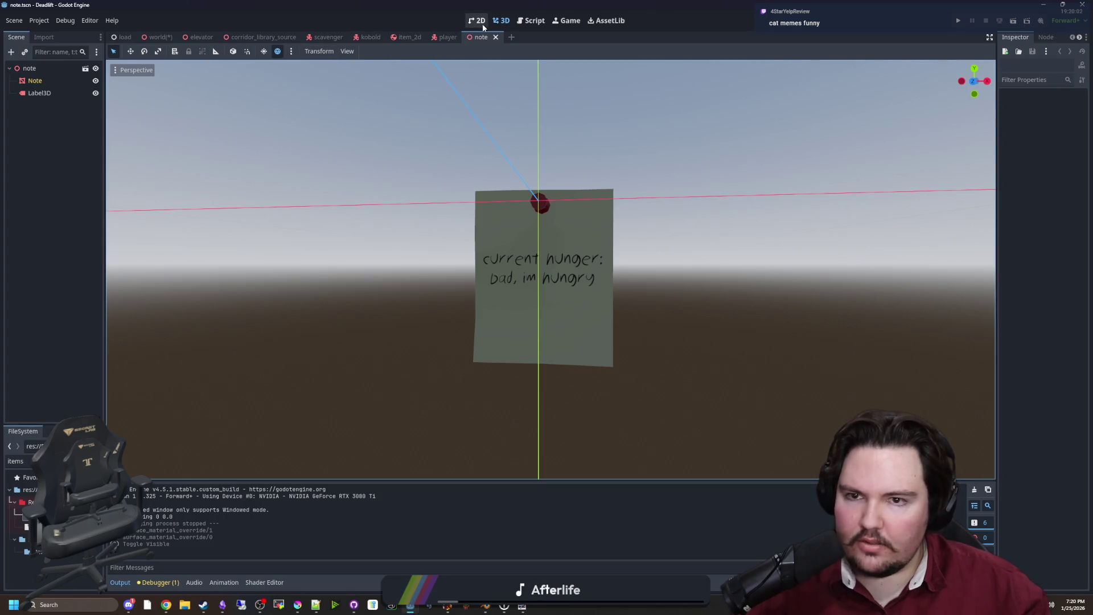
click(158, 37)
right_click(57, 160)
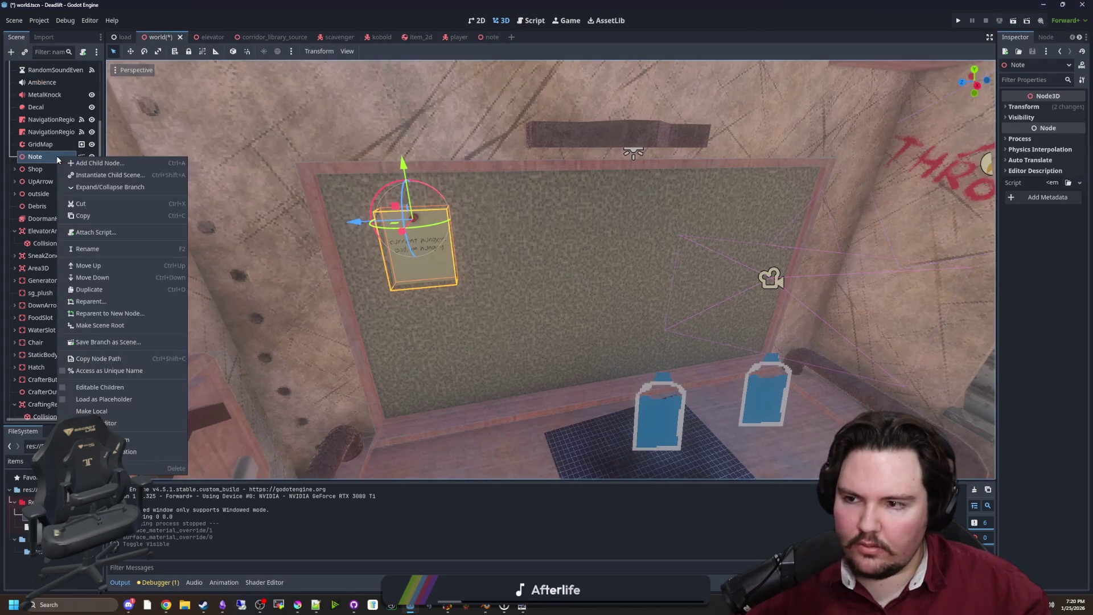
click(175, 468)
click(535, 320)
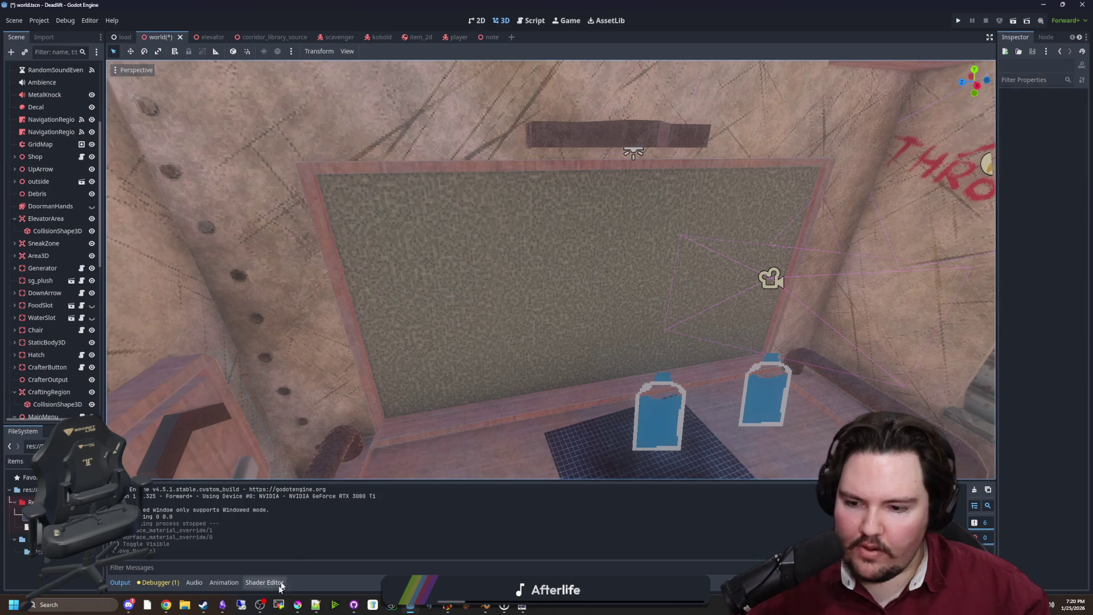
Step: Minimize Krita and switch to the Obsidian notes
click(302, 609)
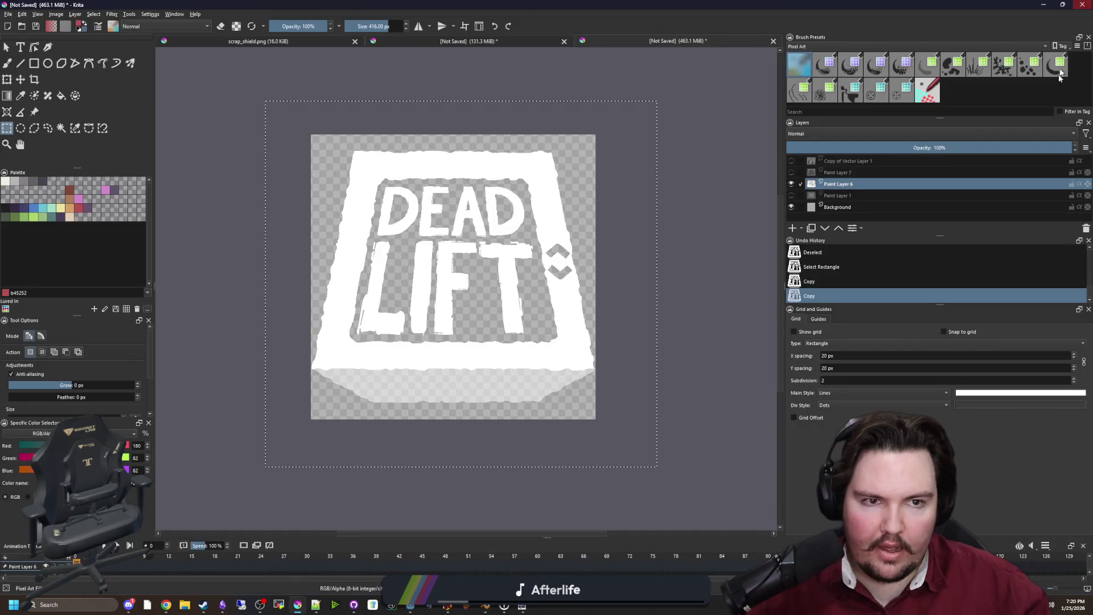
click(1046, 5)
mouse_move(299, 609)
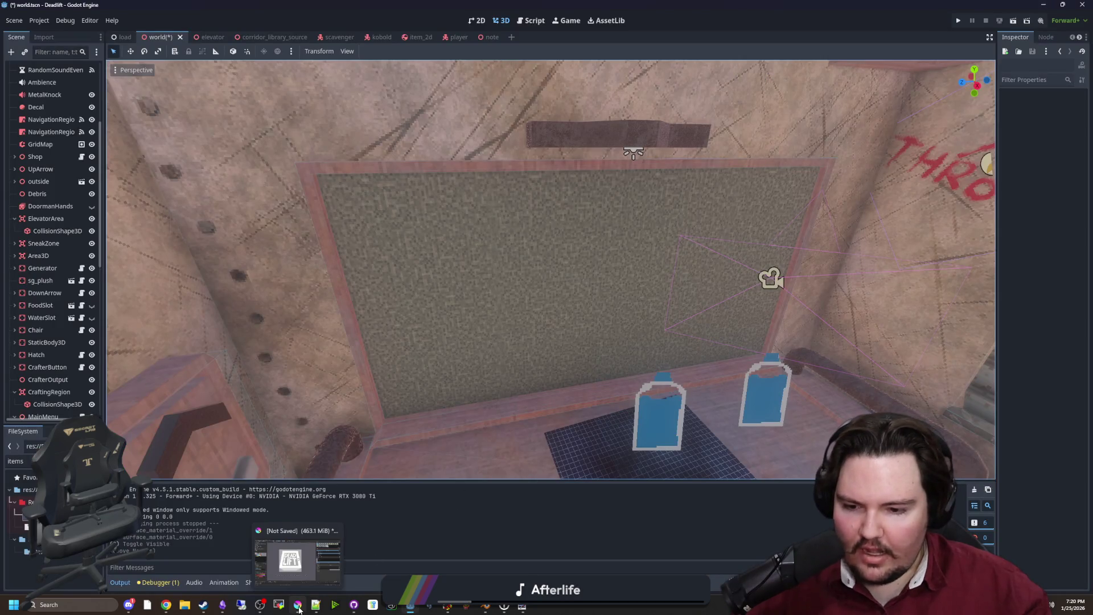
click(222, 604)
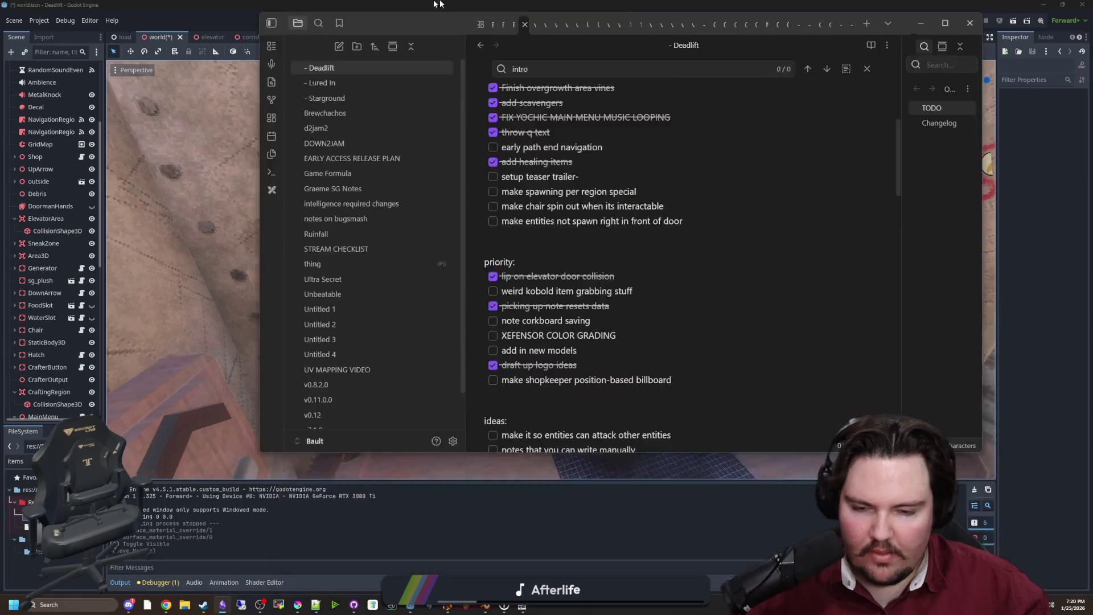
Step: Type 'Removed the placeholder note from the corkboard' below 'Increased run speed', then move the window aside
drag(439, 4, 439, 2)
scroll(453, 324, down, 2)
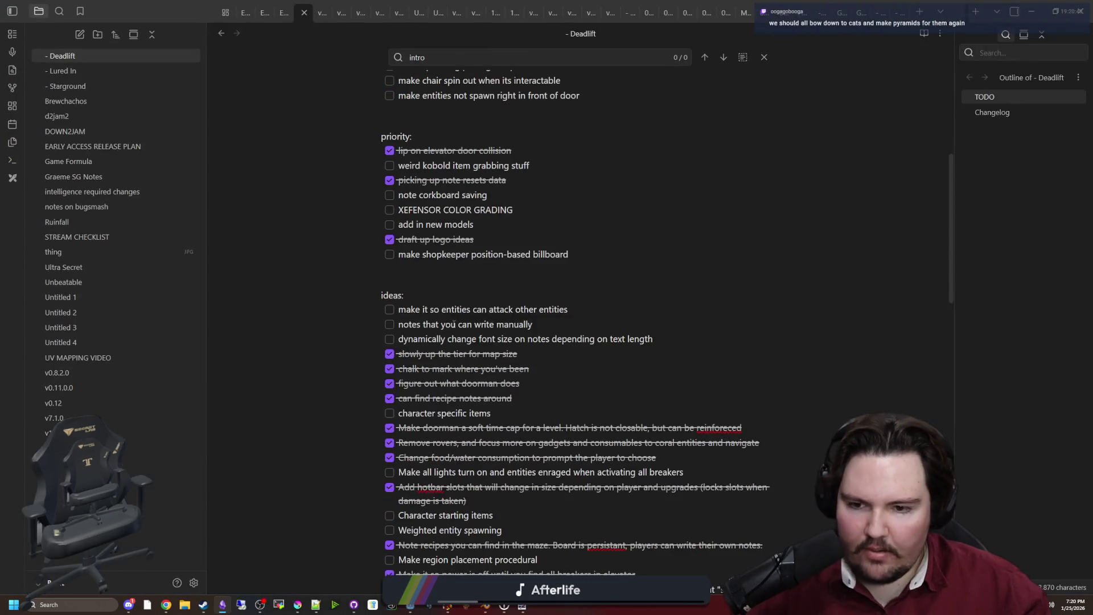
scroll(560, 344, down, 10)
scroll(524, 289, up, 3)
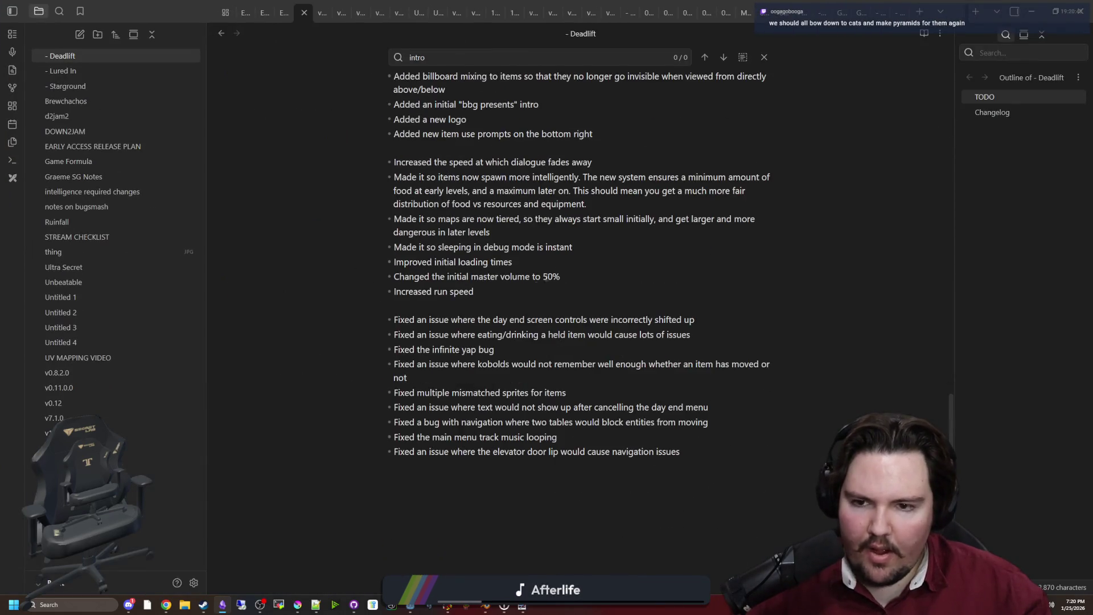
key(Return)
text(Re)
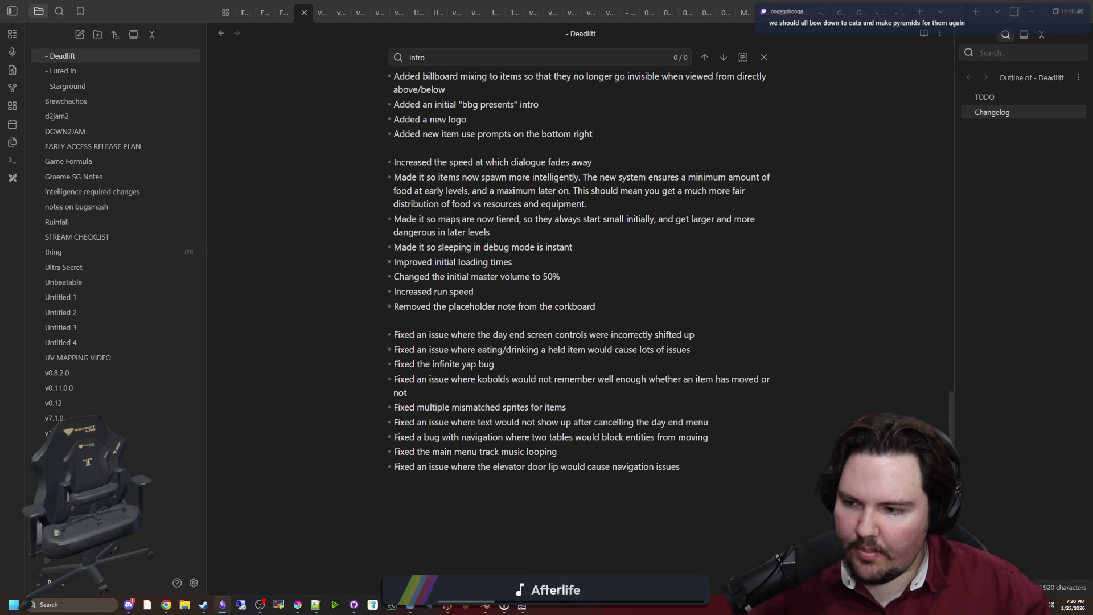
mouse_move(152, 4)
mouse_down()
mouse_move(394, 442)
mouse_move(411, 445)
mouse_up()
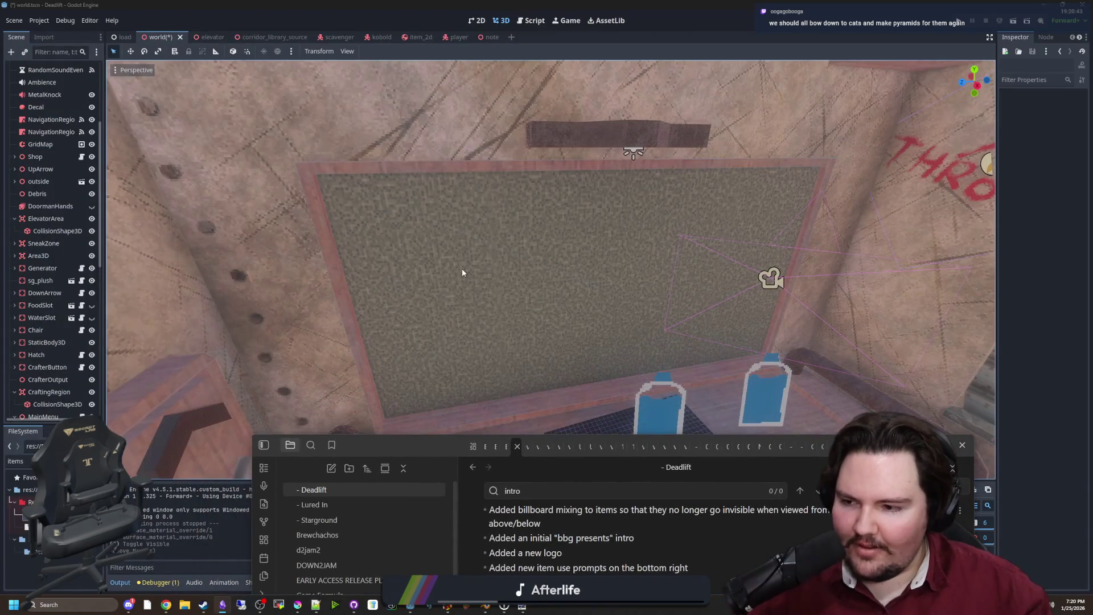
Step: Fly the 3D camera up and through the level, out to the foggy outdoor area
click(463, 269)
mouse_move(416, 278)
mouse_down()
mouse_move(549, 329)
mouse_move(530, 257)
mouse_move(547, 254)
mouse_move(680, 293)
mouse_move(734, 295)
mouse_move(679, 292)
mouse_move(613, 317)
mouse_move(646, 326)
mouse_move(625, 340)
mouse_move(633, 410)
mouse_up()
drag(593, 440, 483, 351)
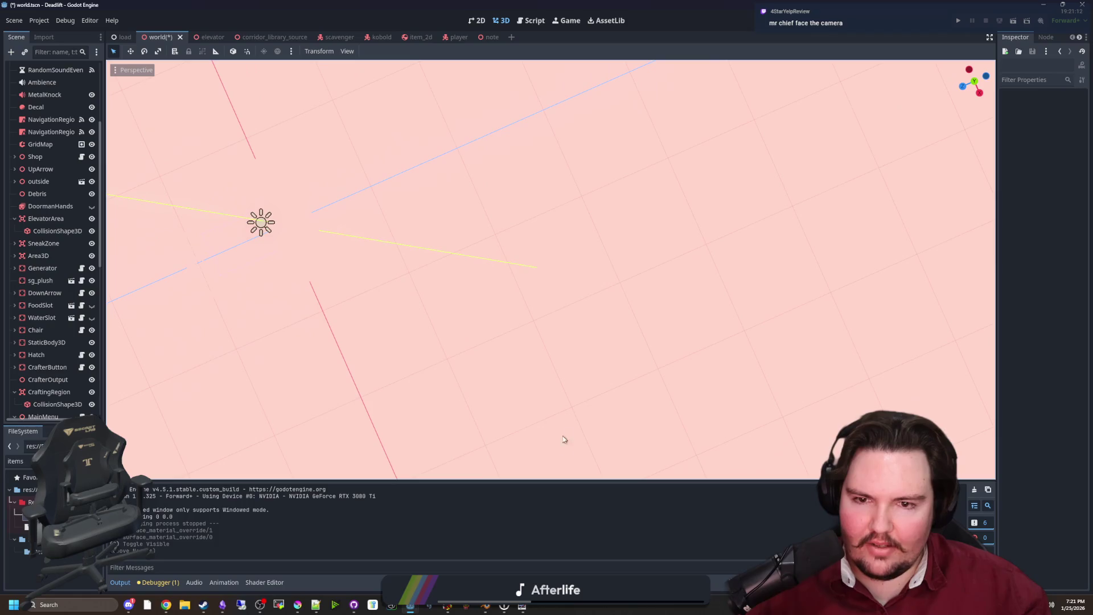
drag(585, 401, 584, 401)
mouse_move(655, 388)
mouse_down()
mouse_move(724, 306)
mouse_move(564, 354)
mouse_move(501, 264)
mouse_move(515, 244)
mouse_move(575, 318)
mouse_move(572, 337)
mouse_up()
scroll(572, 337, down, 3)
scroll(572, 337, down, 2)
scroll(493, 350, up, 15)
drag(493, 349, 494, 337)
scroll(494, 337, down, 10)
Step: Save the world scene with the view on the bench corkboard, then widen the Scene dock
key(ctrl+s)
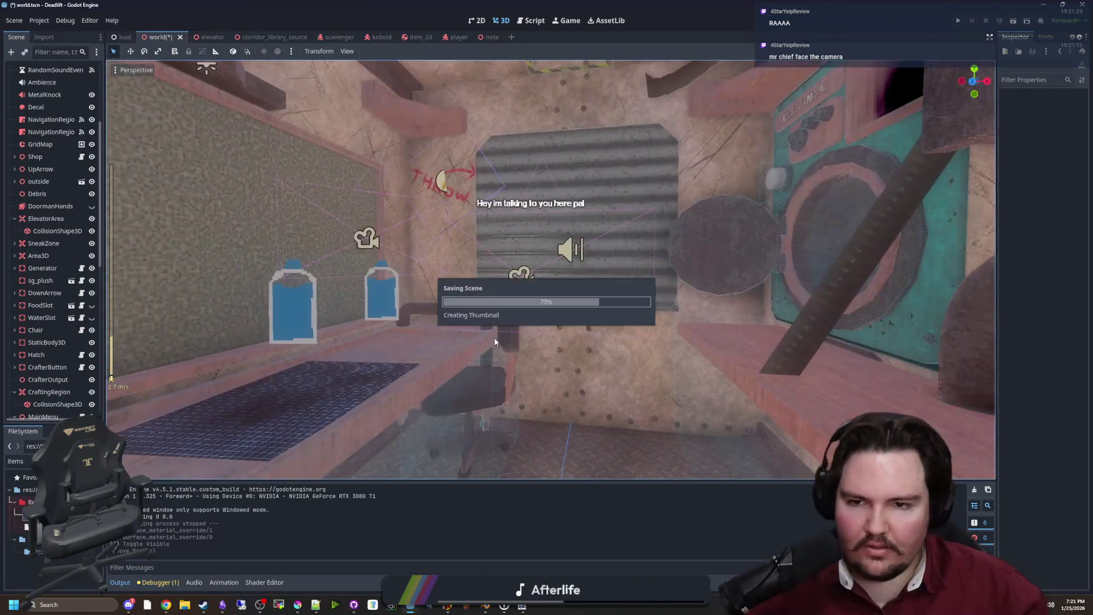
drag(502, 297, 503, 296)
key(ctrl+s)
key(ctrl+s)
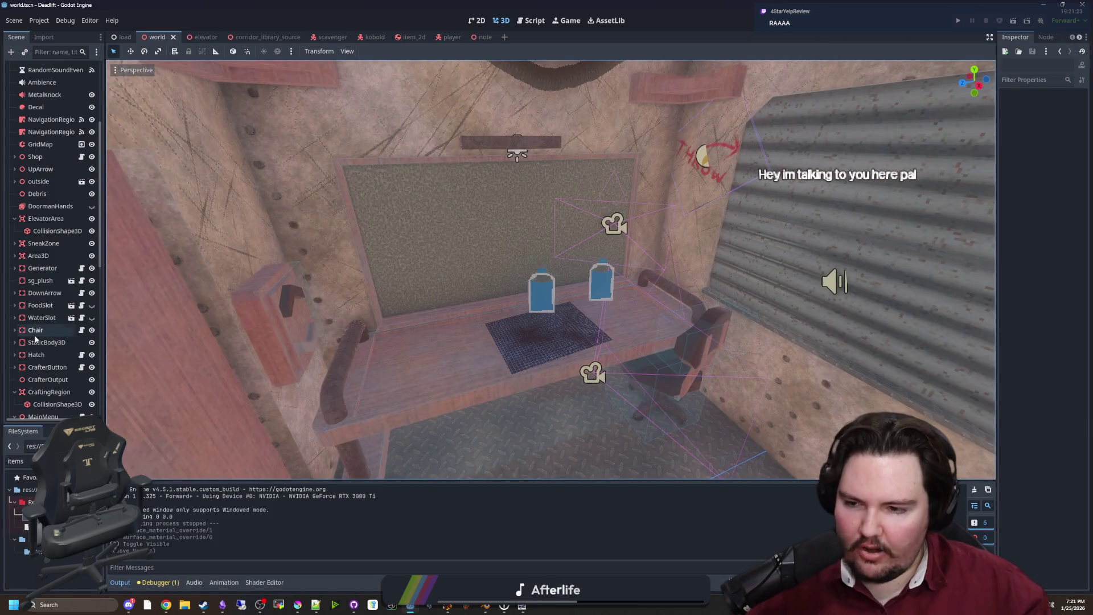
drag(105, 374, 203, 365)
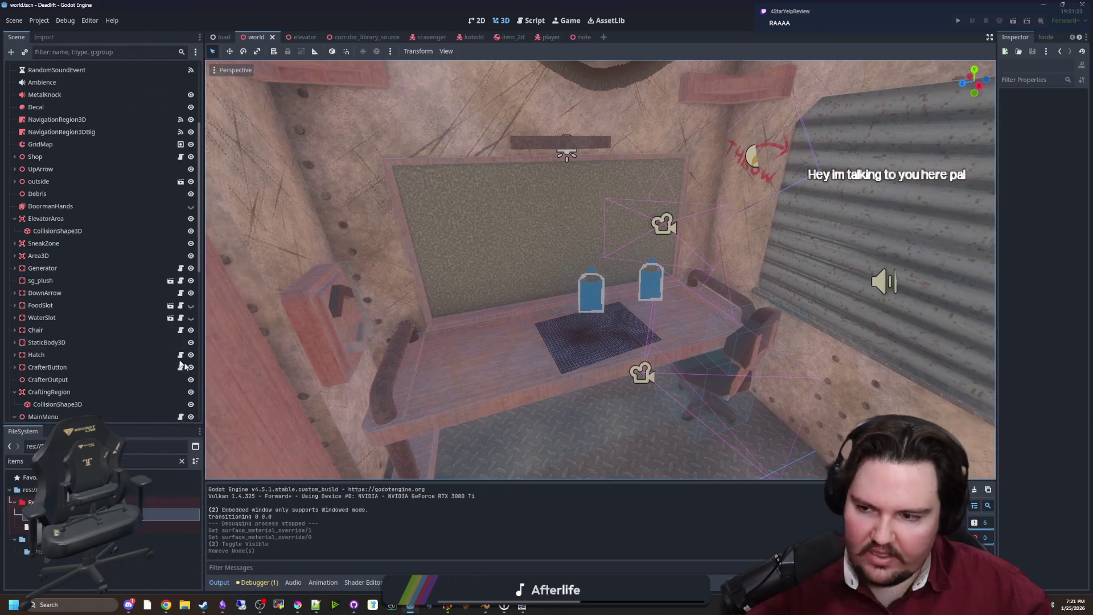
Step: Add an Area3D node to the world scene and name it NoteArea
click(105, 97)
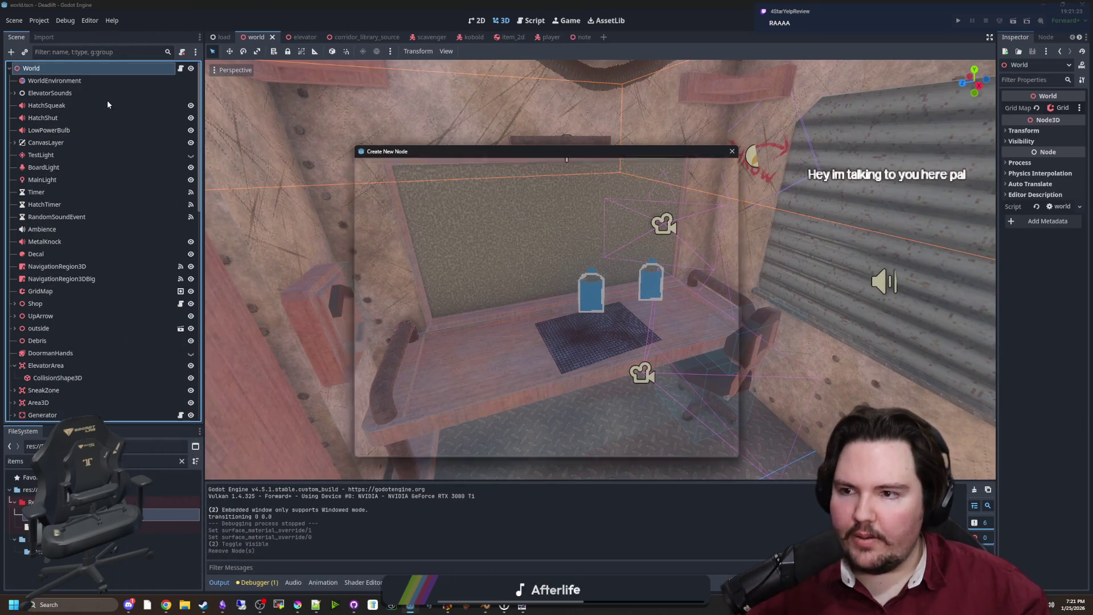
text(area)
click(468, 289)
double_click(468, 289)
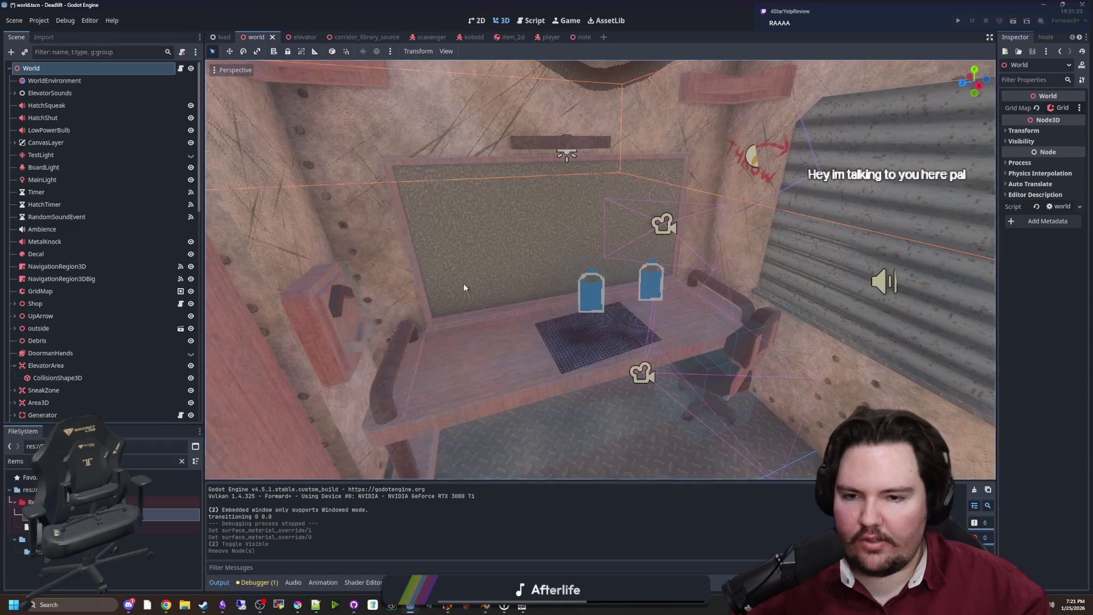
double_click(75, 414)
text(NoteArea)
key(Return)
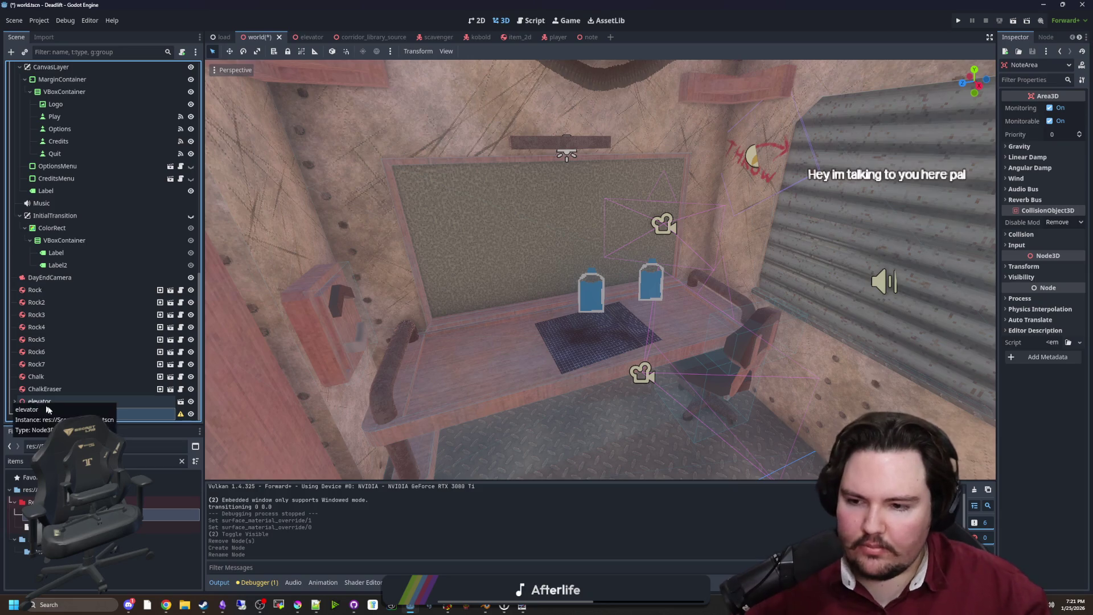
Step: Give NoteArea a CollisionShape3D child
right_click(58, 414)
click(110, 335)
text(collisionshape)
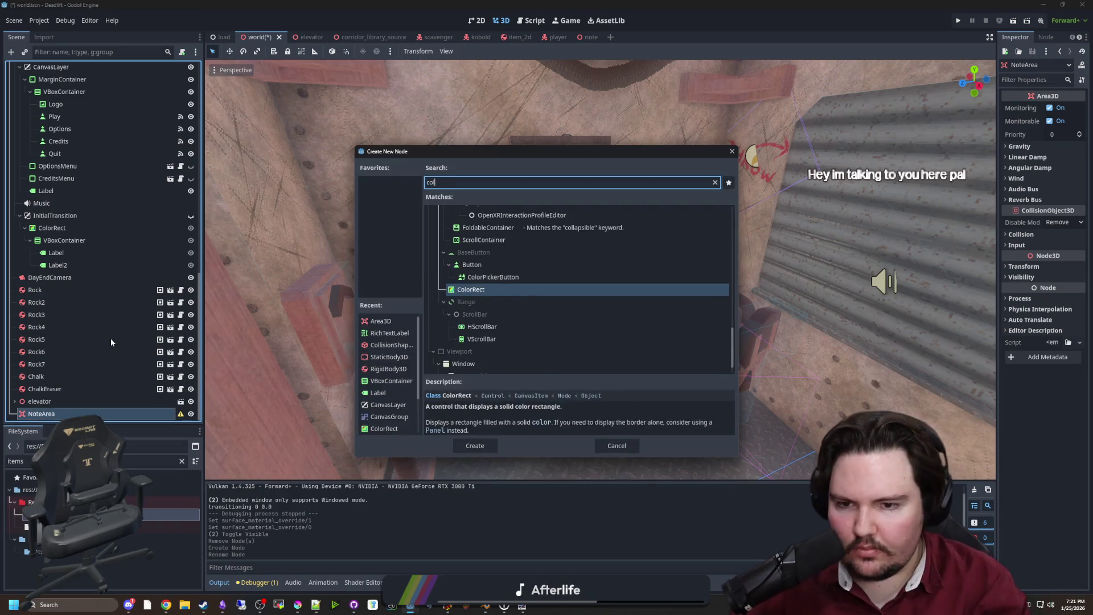
key(Return)
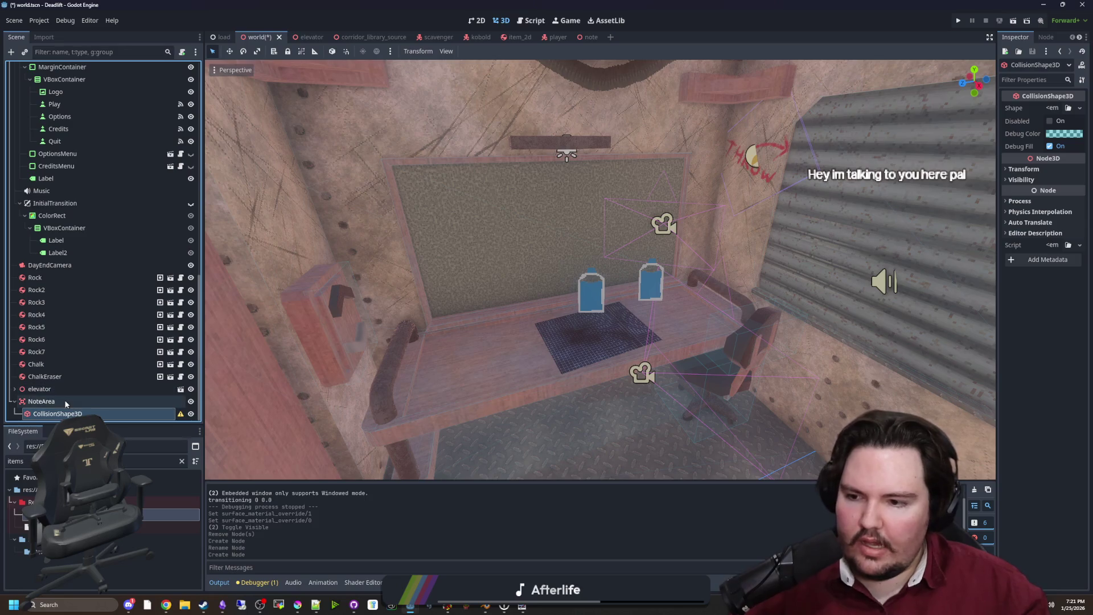
Step: Delete NoteArea with its collision shape and go to line 355 of world.gd
click(126, 402)
drag(531, 254, 298, 299)
right_click(35, 407)
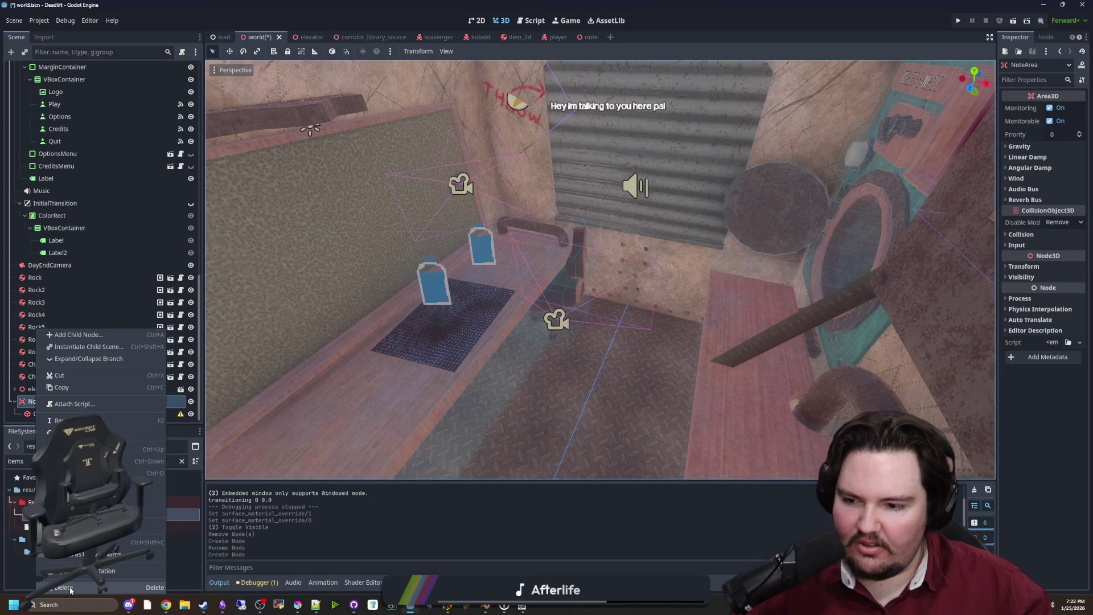
key(Delete)
click(537, 319)
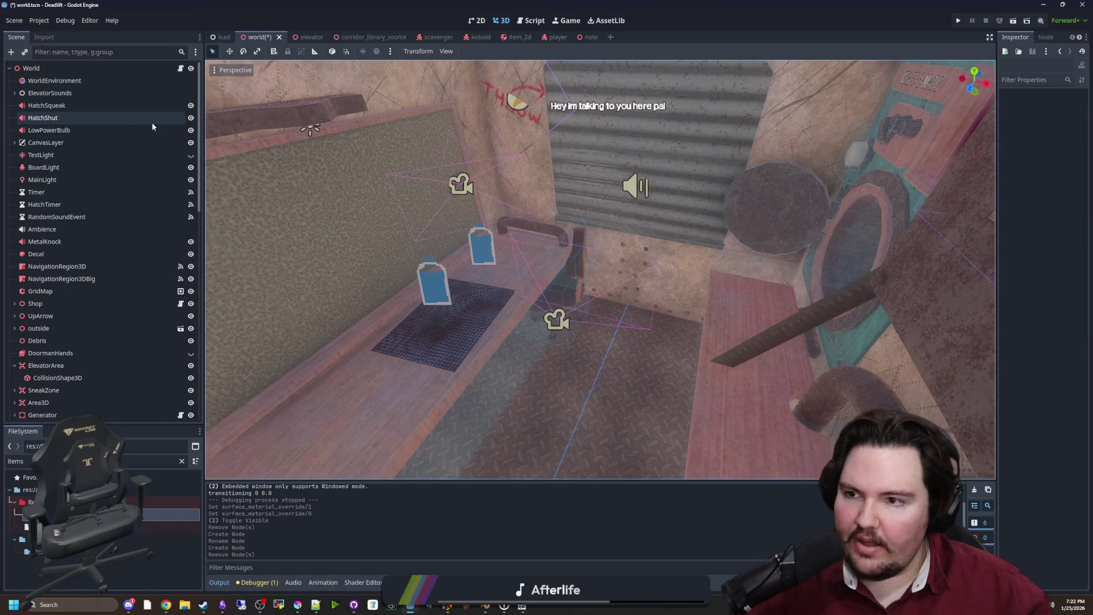
key(ctrl+F3)
click(565, 232)
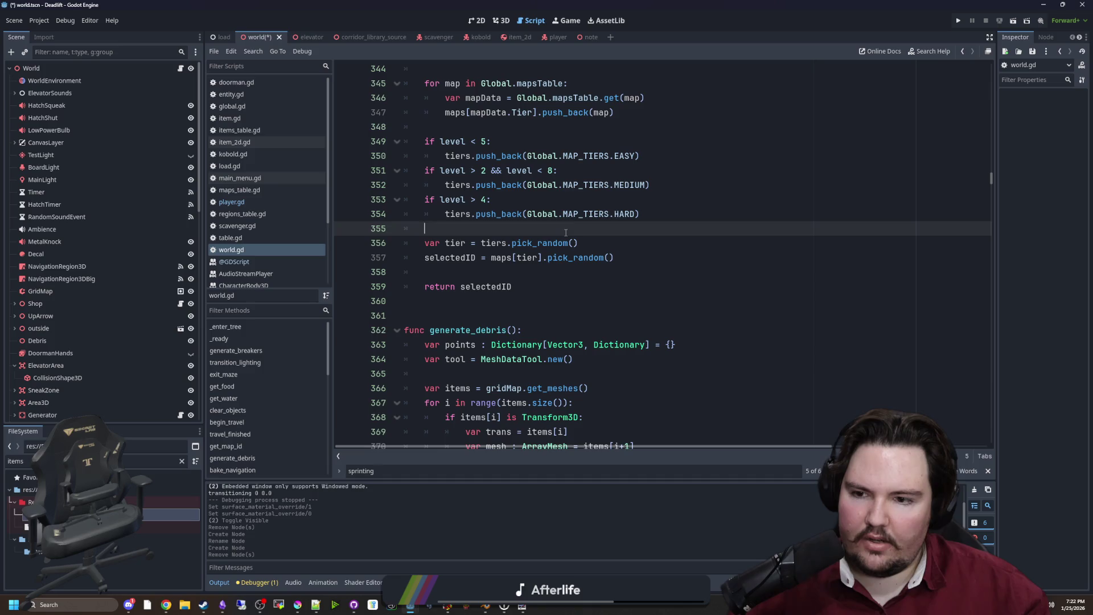
Step: Save the scene and open item_2d.gd from the FileSystem dock
key(ctrl+s)
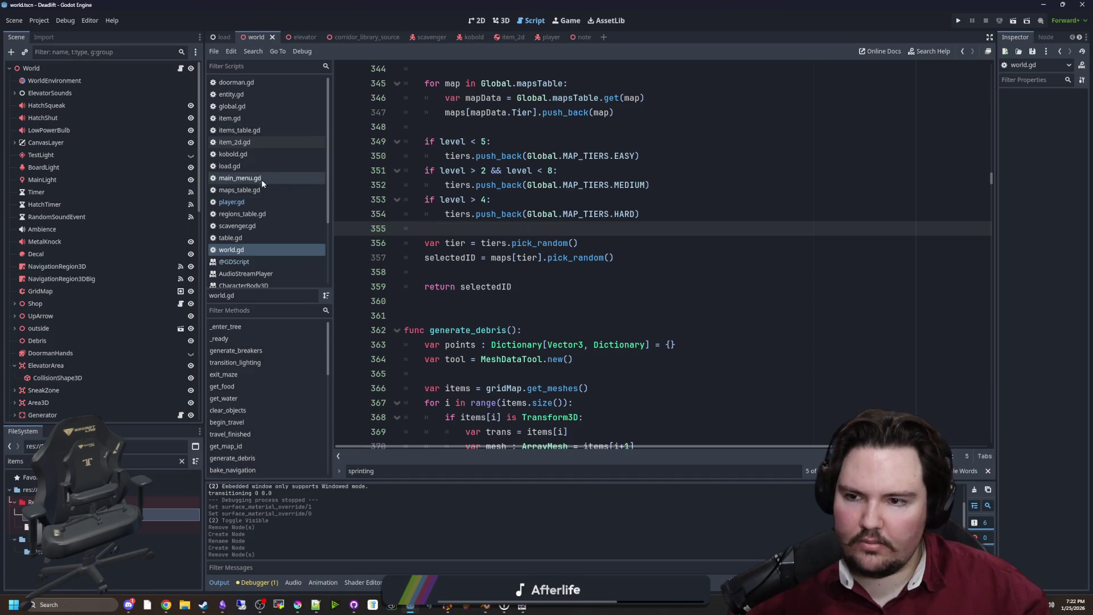
click(182, 461)
text(item2d)
key(BackSpace)
key(BackSpace)
text(_2d)
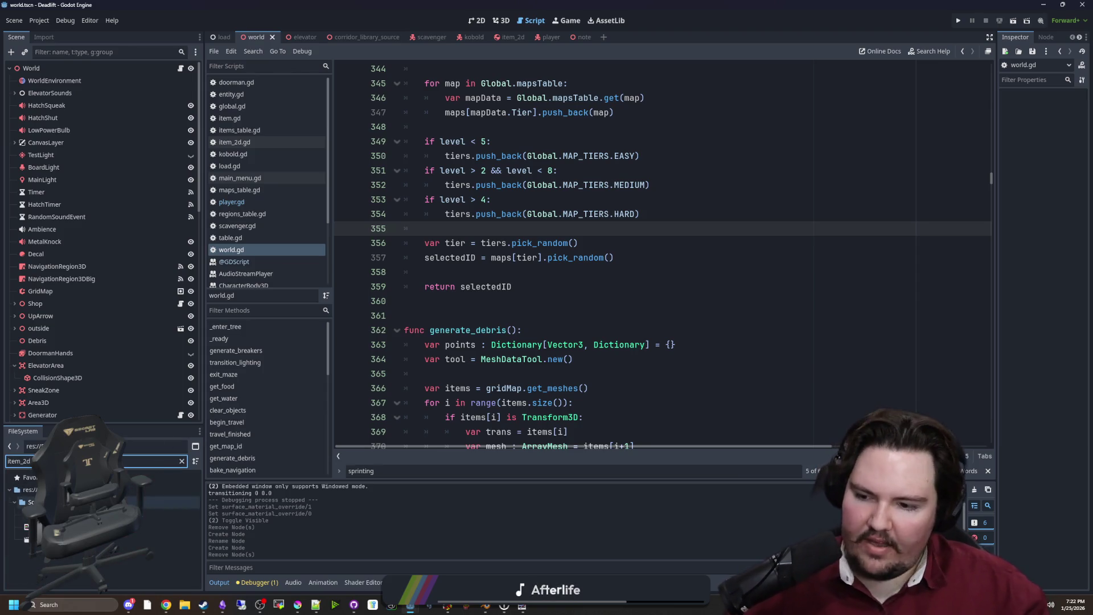
double_click(170, 514)
Step: Review item_2d.gd and its parent Item class script down to the pin() function
scroll(874, 285, up, 10)
scroll(581, 247, up, 2)
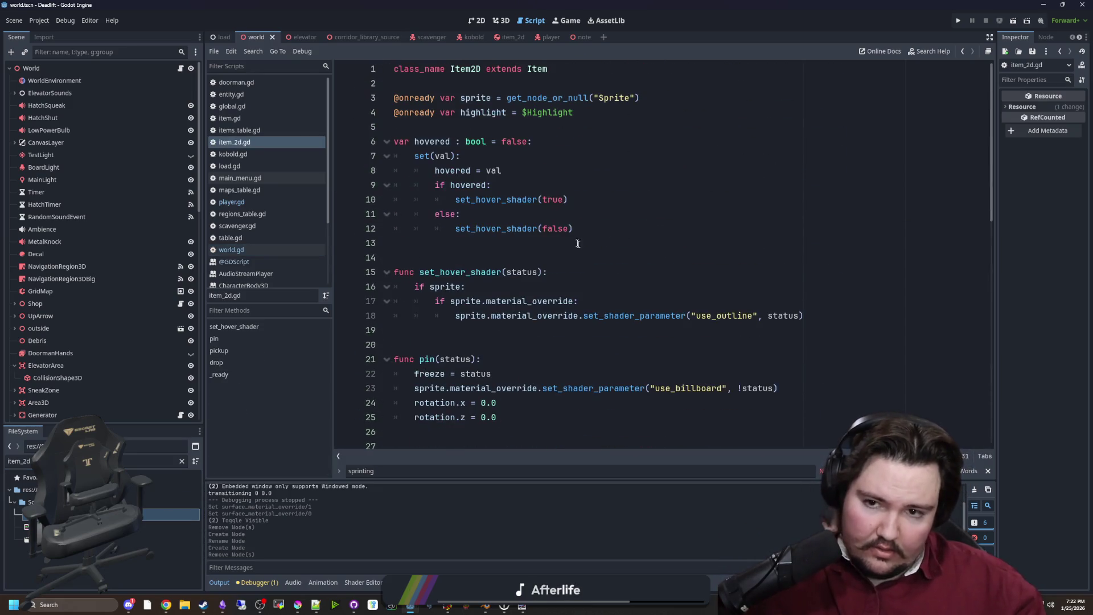
ctrl+click(536, 68)
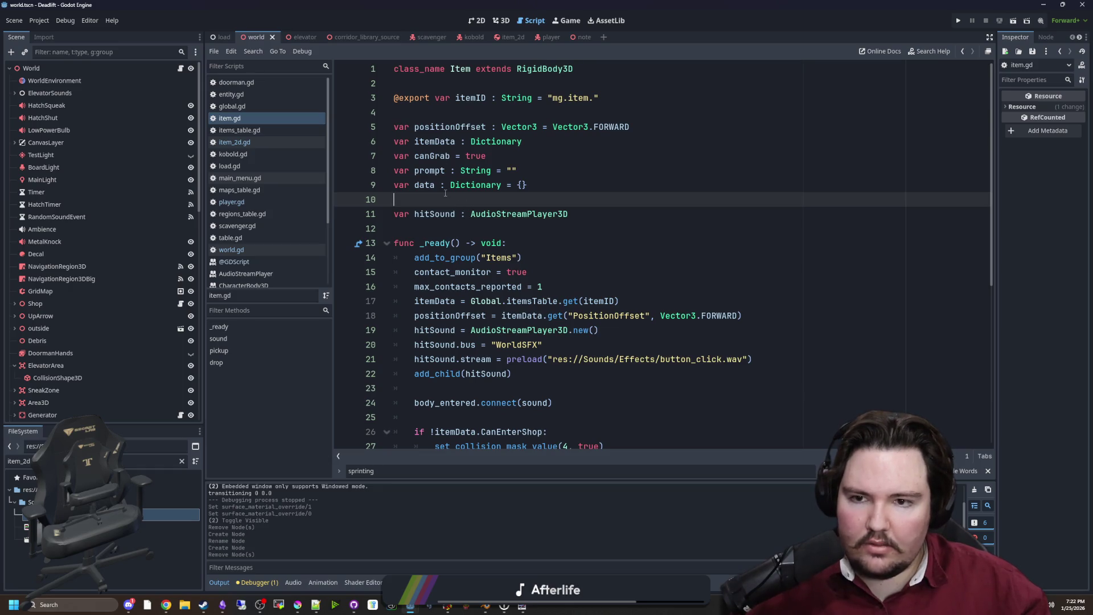
key(alt+Left)
click(535, 228)
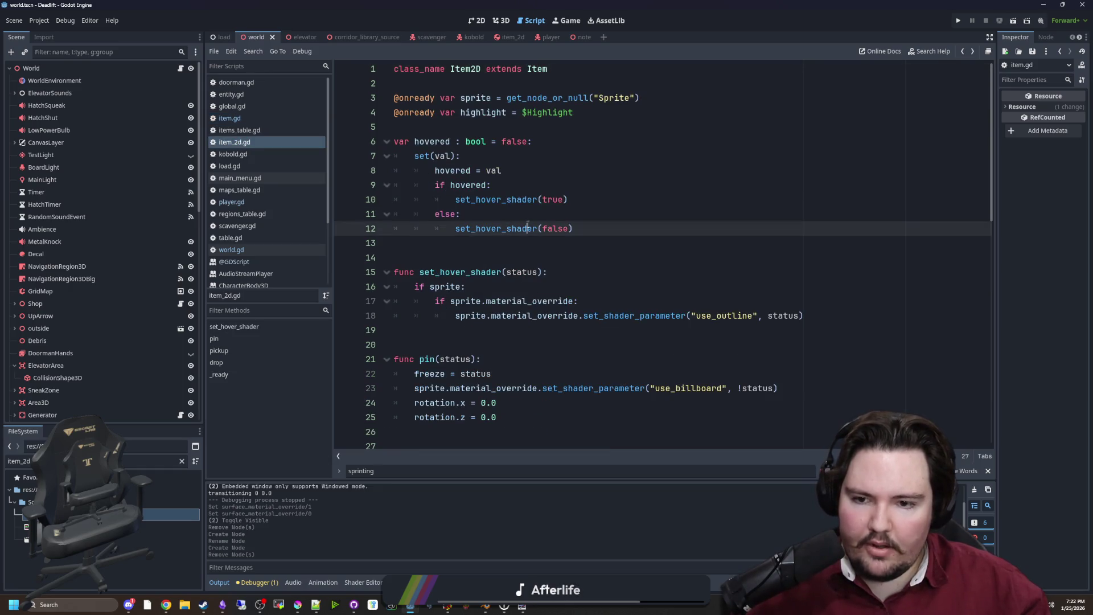
scroll(542, 286, down, 3)
mouse_move(542, 286)
mouse_down()
mouse_move(513, 244)
mouse_move(484, 229)
mouse_up()
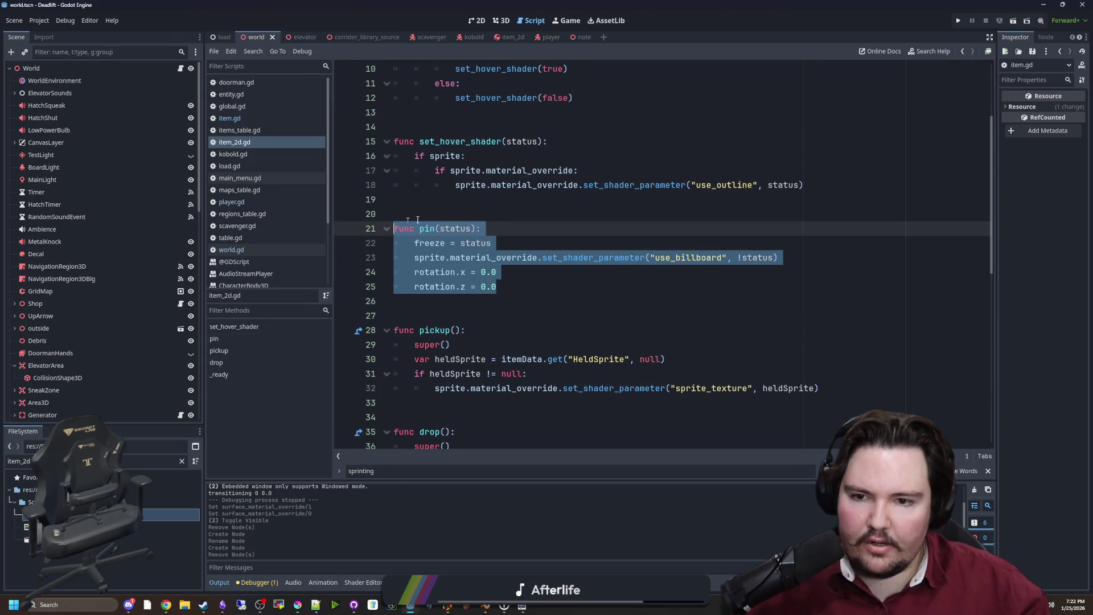
click(478, 214)
scroll(478, 214, up, 3)
Step: Declare var pinned = false below the highlight declaration
click(479, 127)
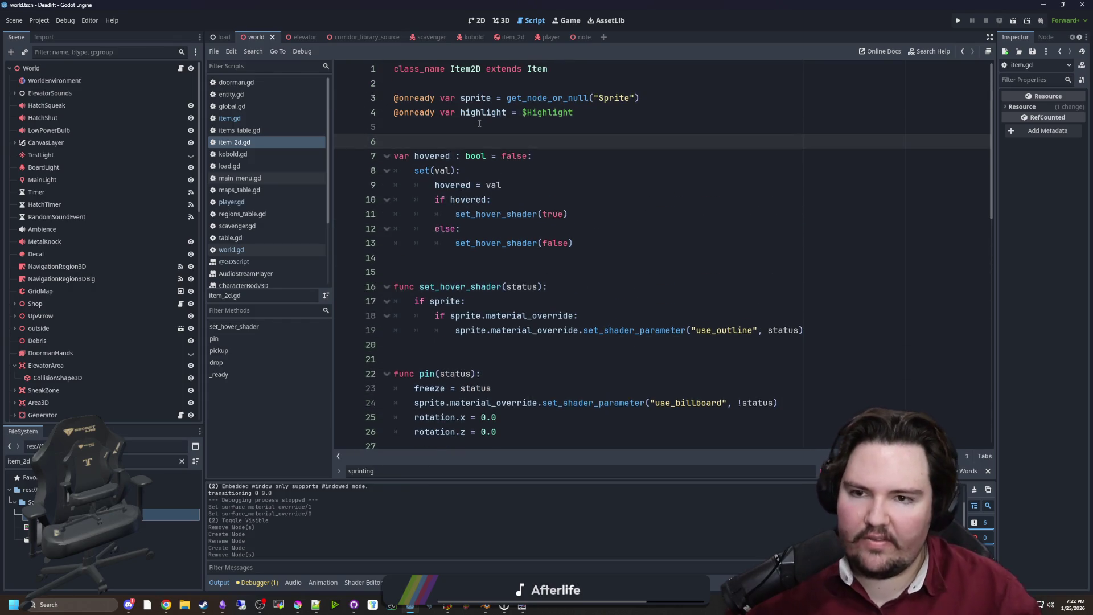
key(Return)
key(Return)
key(Up)
text(var)
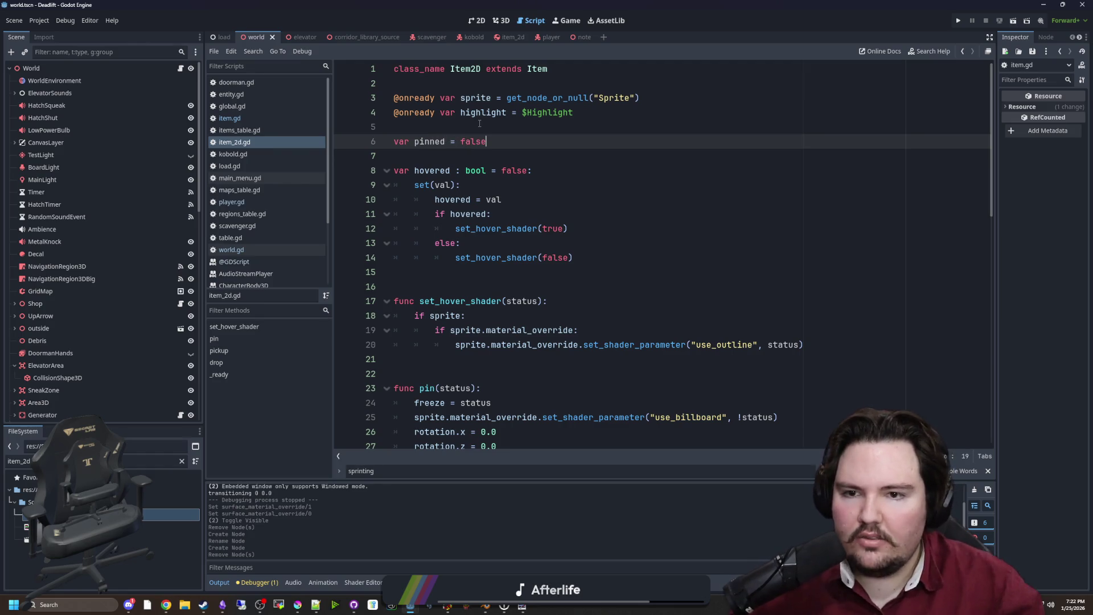
scroll(490, 259, down, 3)
Step: Add pinned = status at the end of pin()
click(513, 265)
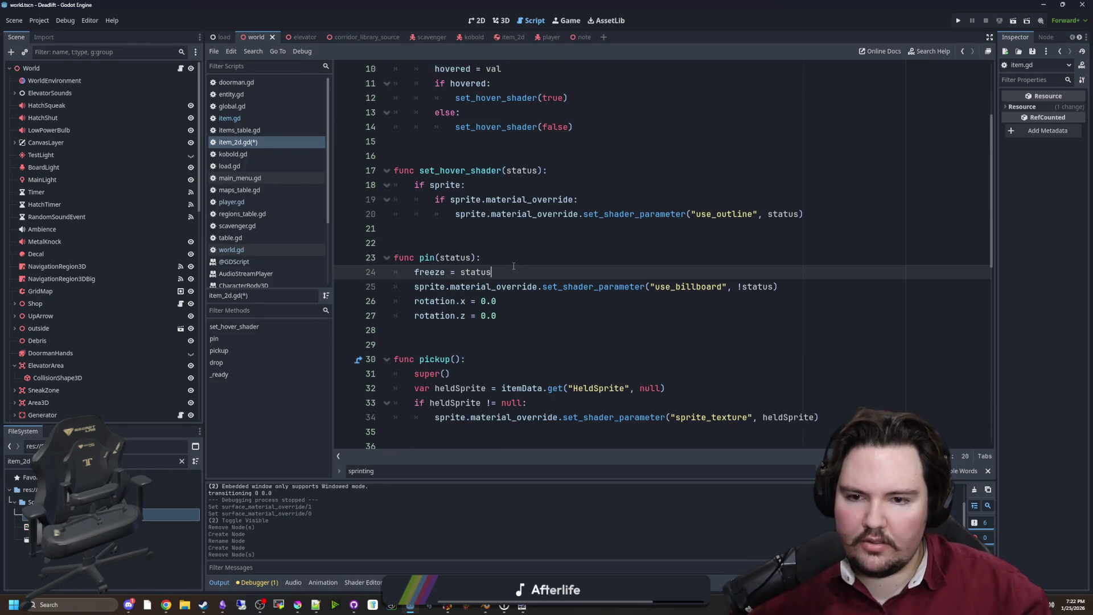
click(508, 317)
key(Return)
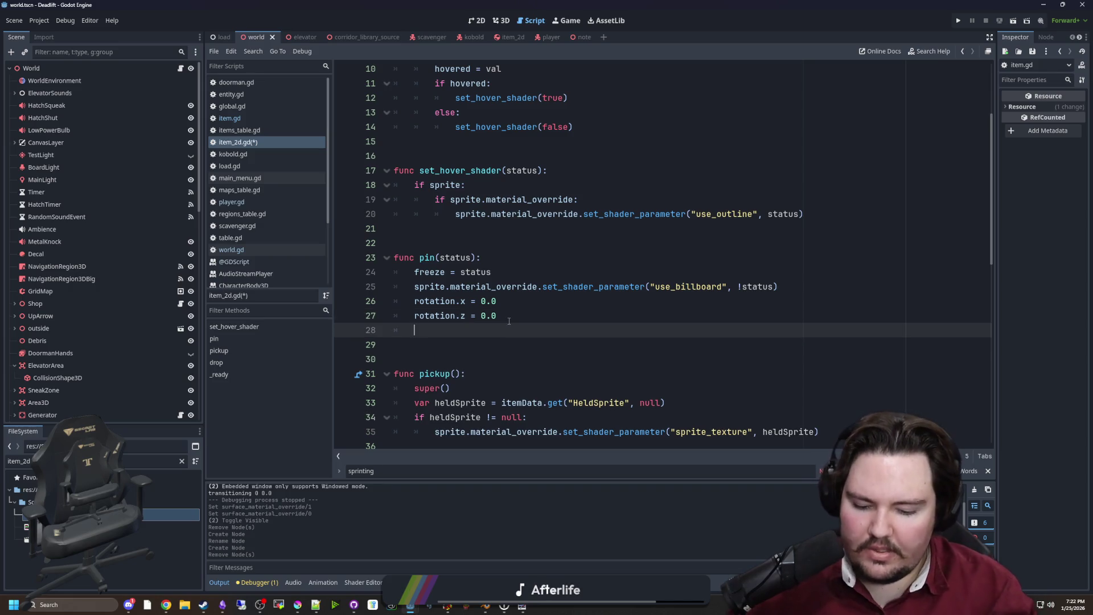
text(pinned =status)
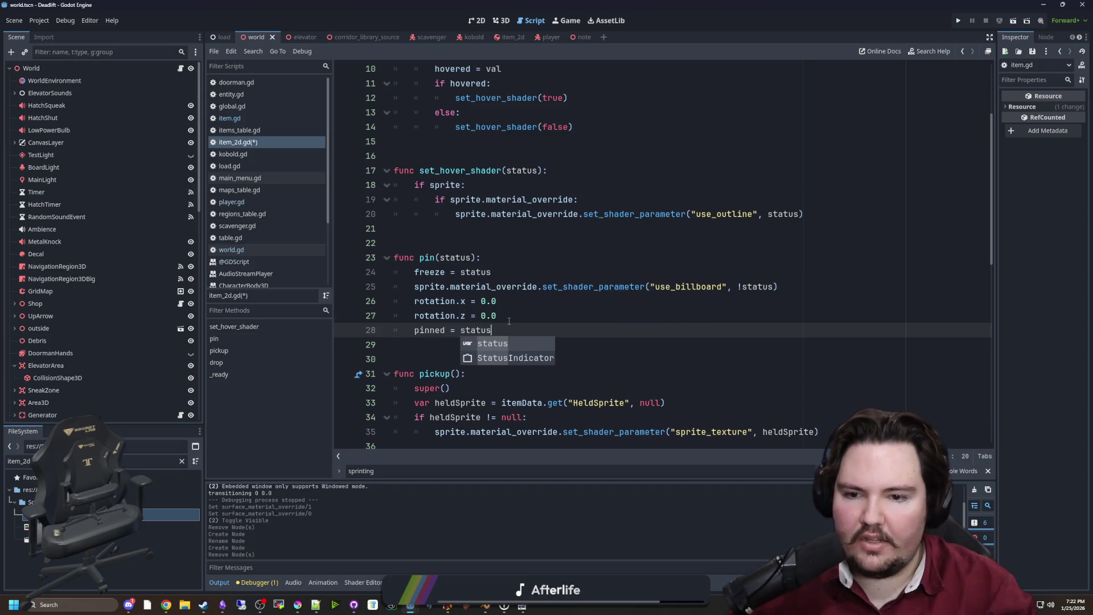
click(509, 320)
click(487, 243)
Step: Save item_2d.gd with the new pinned variable
key(ctrl+s)
key(ctrl+s)
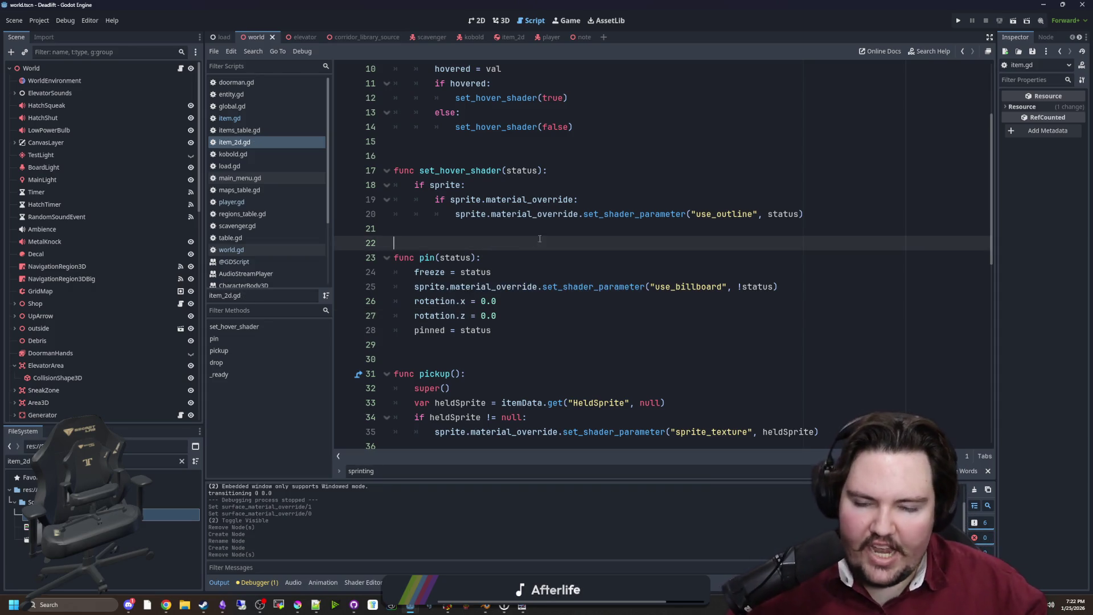
scroll(454, 239, up, 3)
key(ctrl+s)
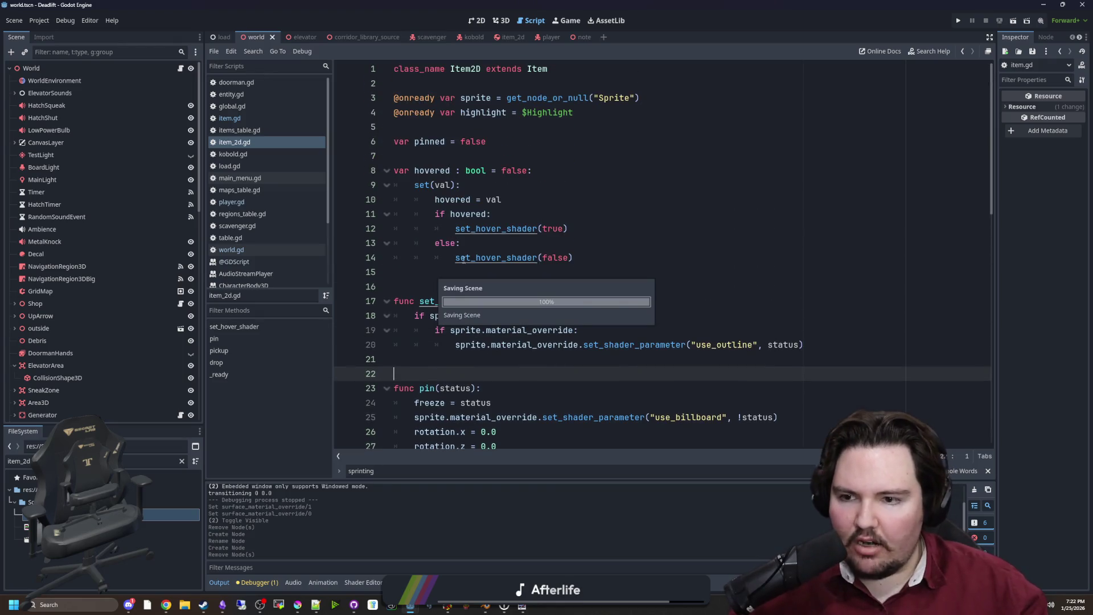
click(458, 272)
key(ctrl+s)
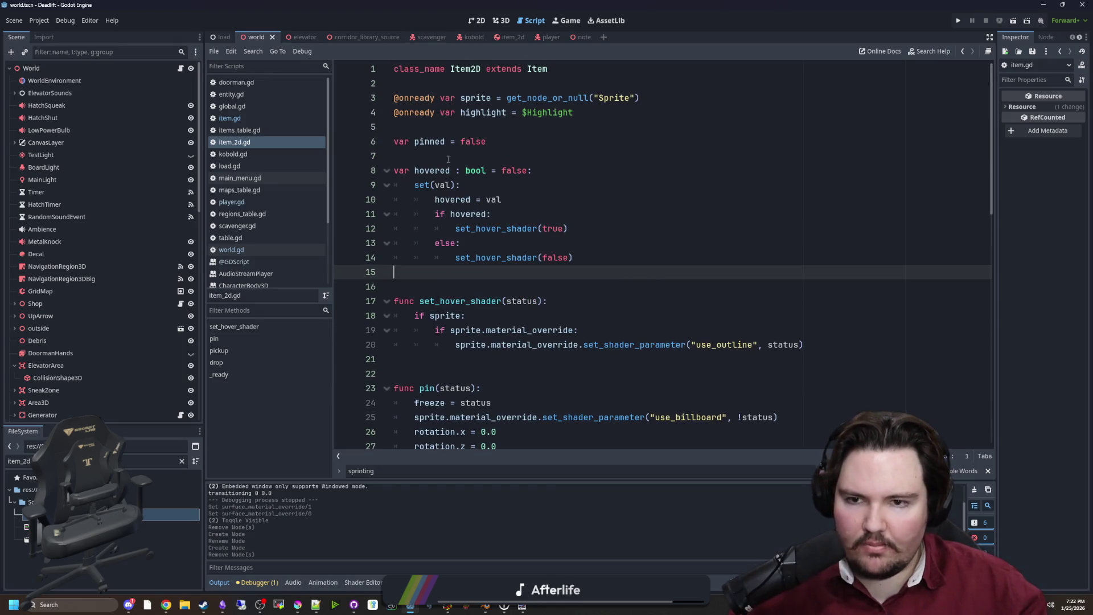
click(449, 157)
key(ctrl+s)
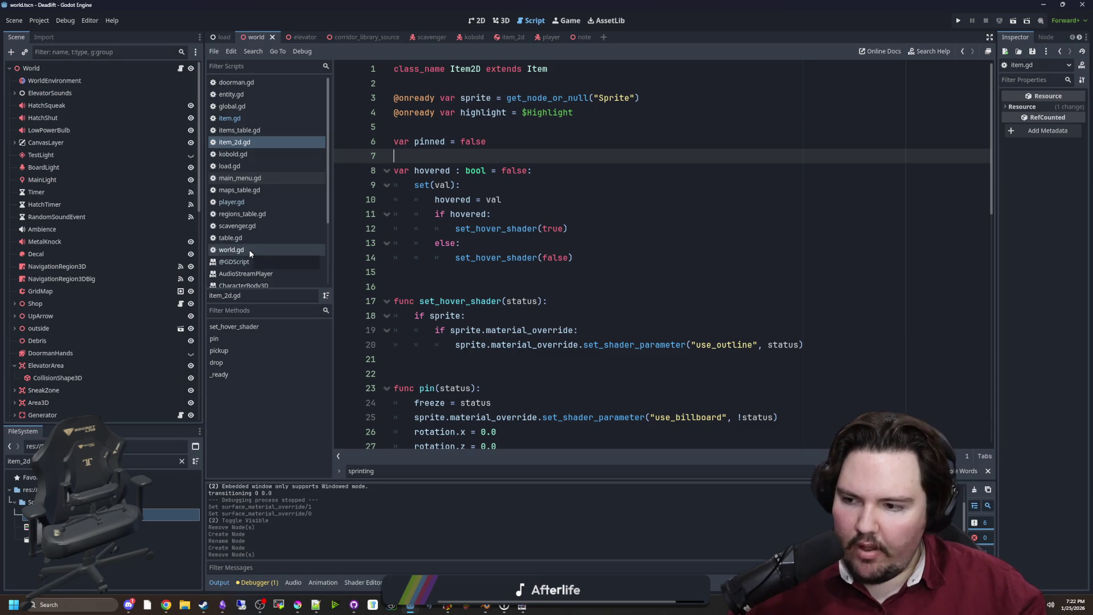
Step: Return to world.gd at line 359 and save
click(250, 250)
click(518, 287)
key(Down)
key(ctrl+f)
click(517, 287)
key(ctrl+s)
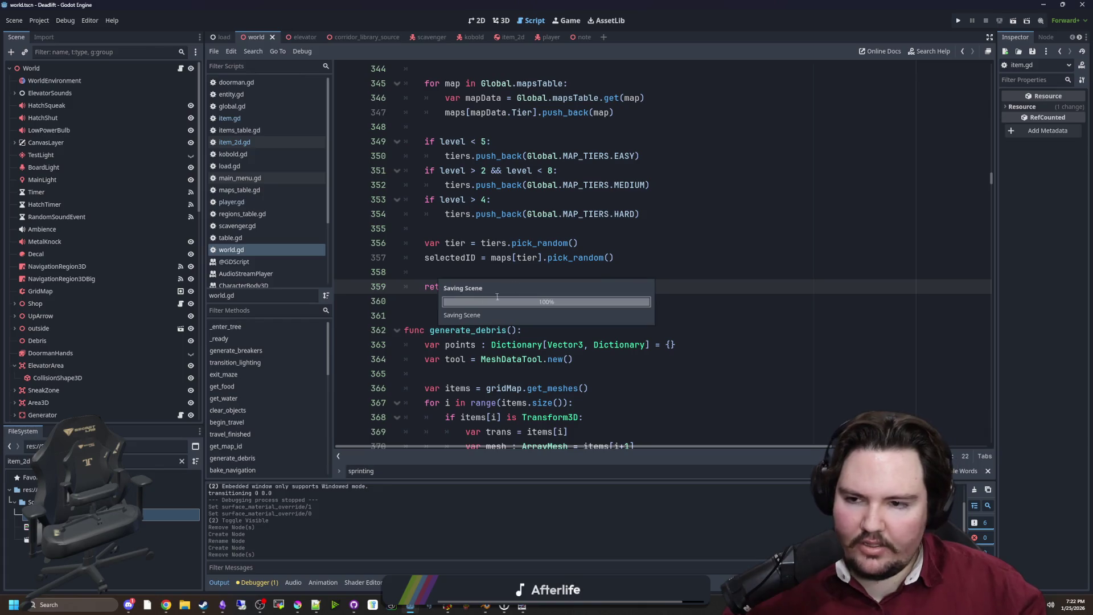
Step: Search world.gd for 'save', then open global.gd and search it for 'ser_data'
key(ctrl+f)
text(save_u)
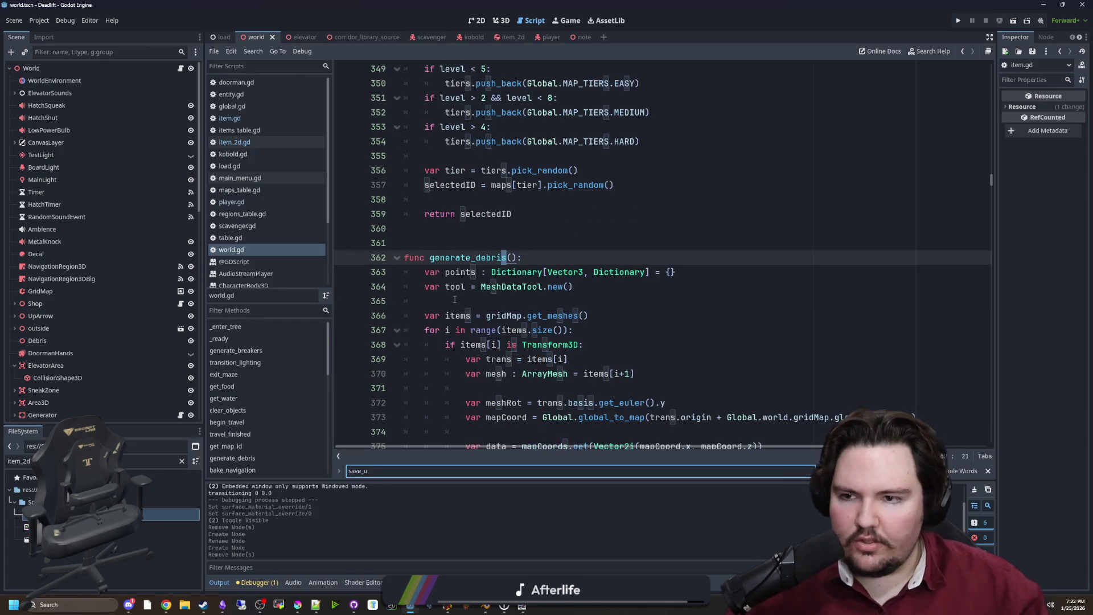
click(495, 272)
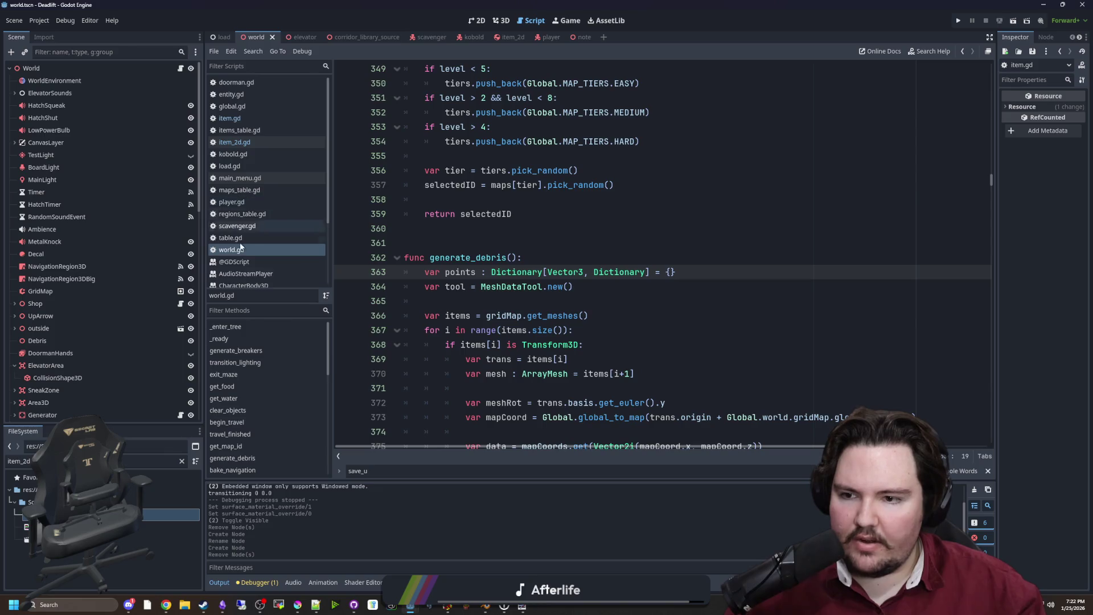
click(182, 462)
text(glob)
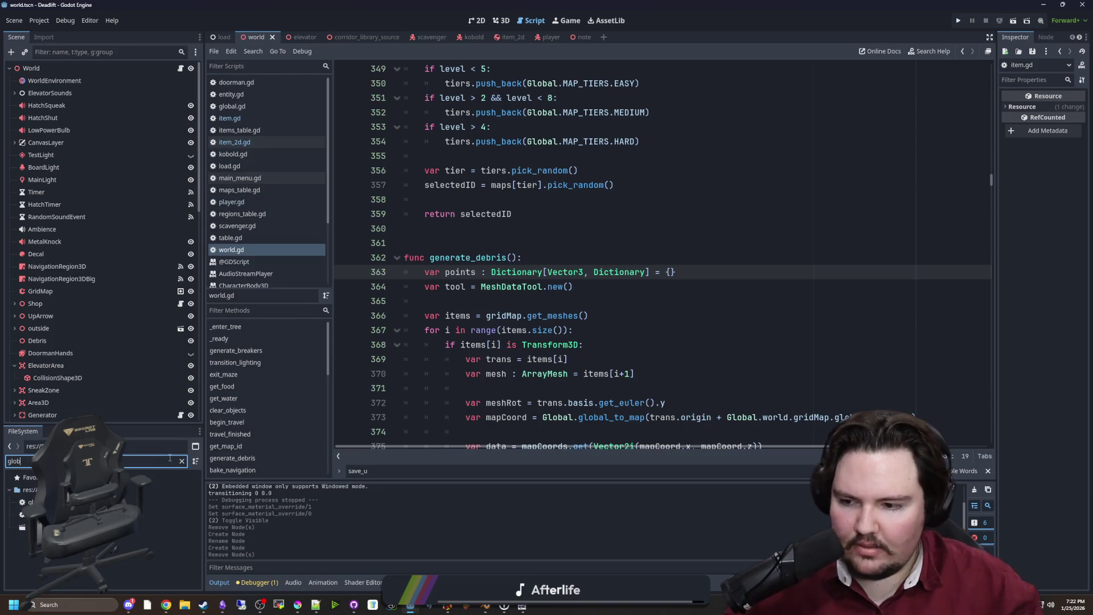
key(Down)
key(Return)
key(ctrl+f)
text(ser_data)
Step: Locate the settings dictionary that global.gd's save function serializes
scroll(555, 245, down, 1)
scroll(560, 261, up, 1)
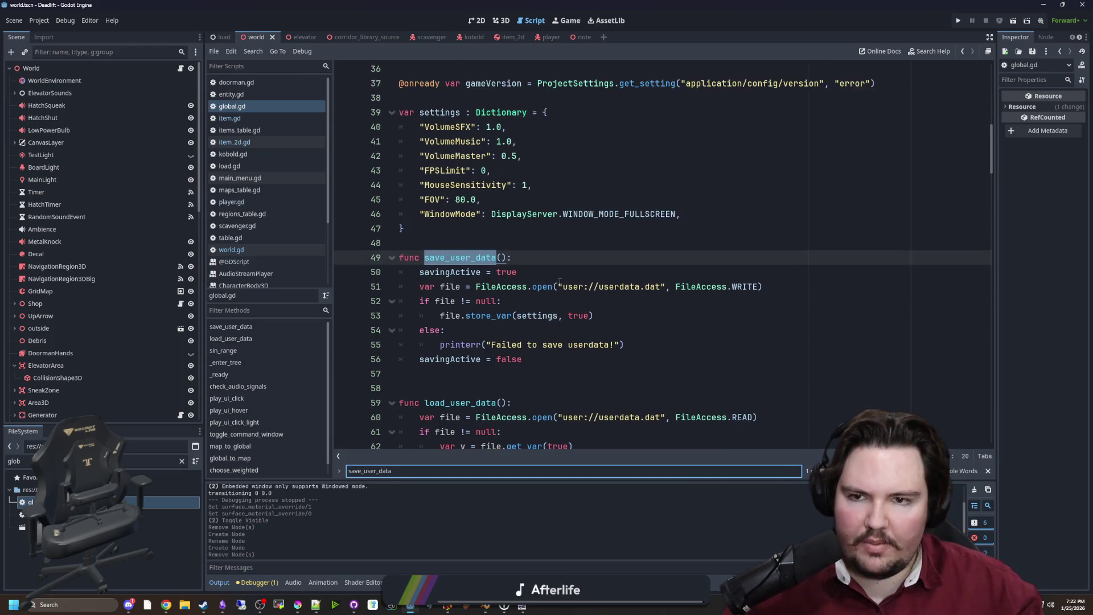
click(557, 313)
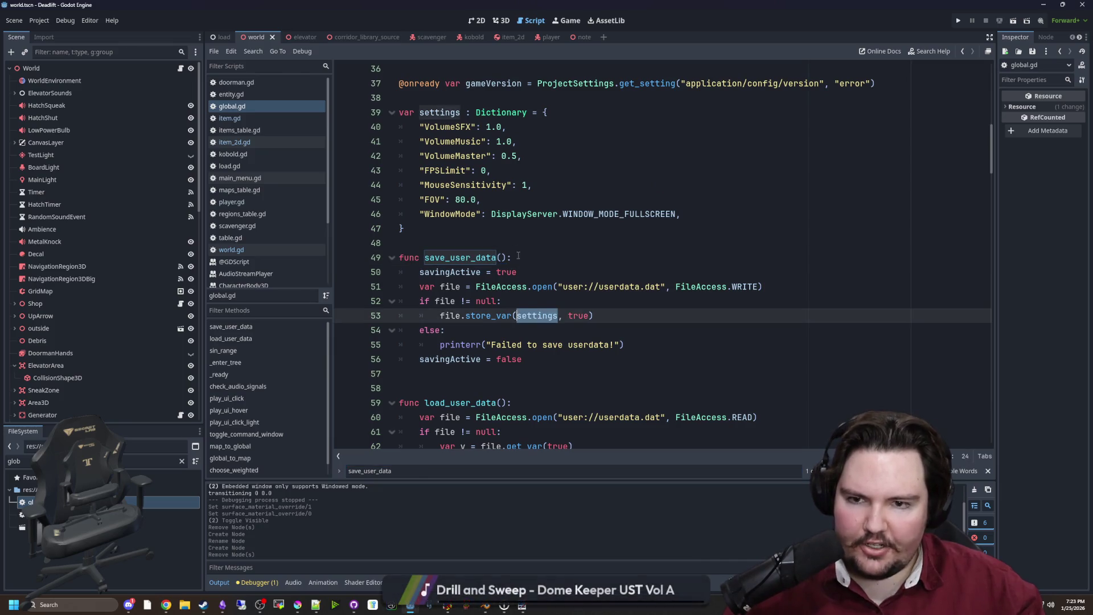
key(Up)
key(Up)
key(Up)
scroll(601, 260, up, 1)
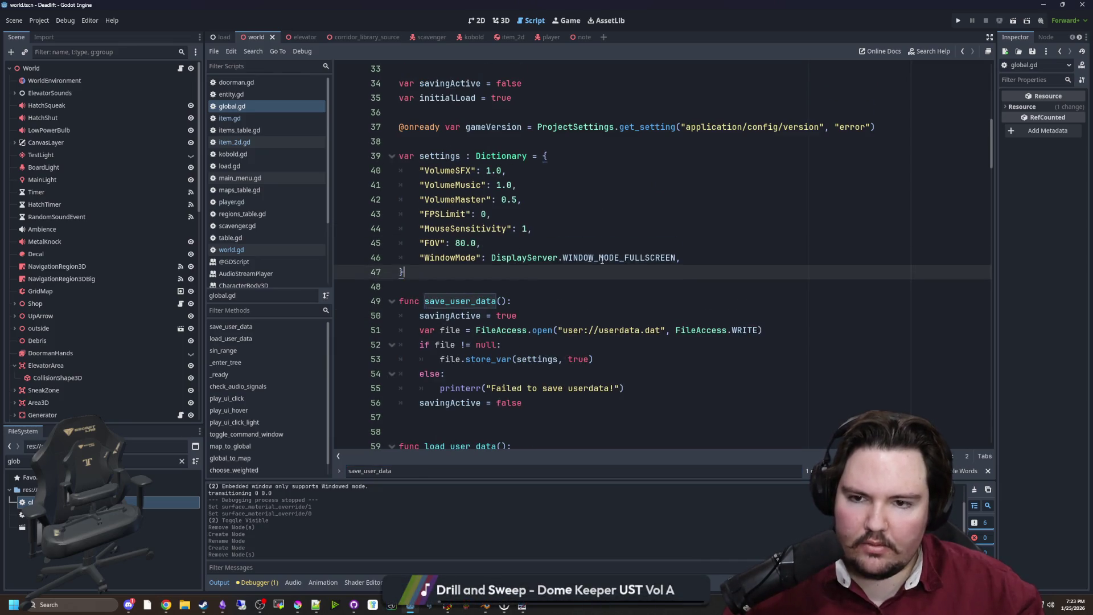
Step: Add a "Notes": [], entry after WindowMode in the settings dictionary
click(741, 263)
key(Return)
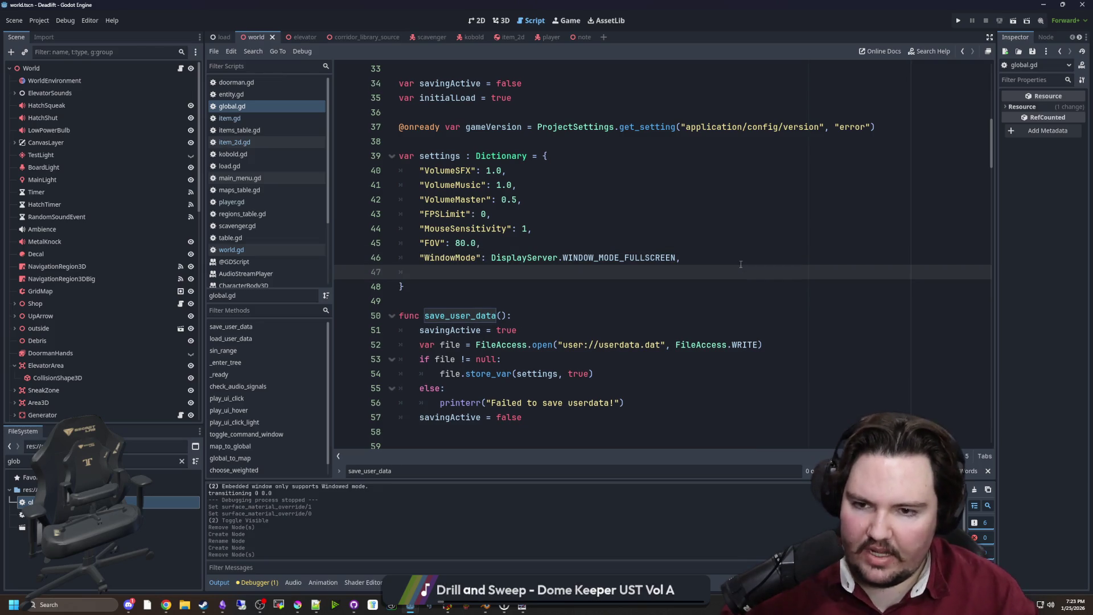
text("Notes": [)
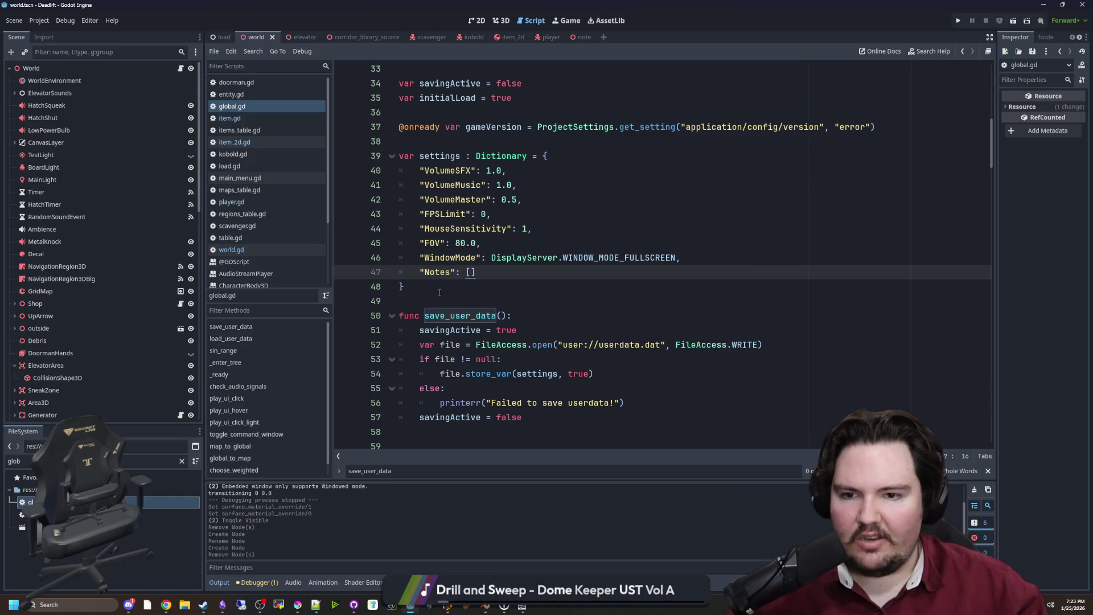
key(Right)
key(Left)
key(Left)
key(Left)
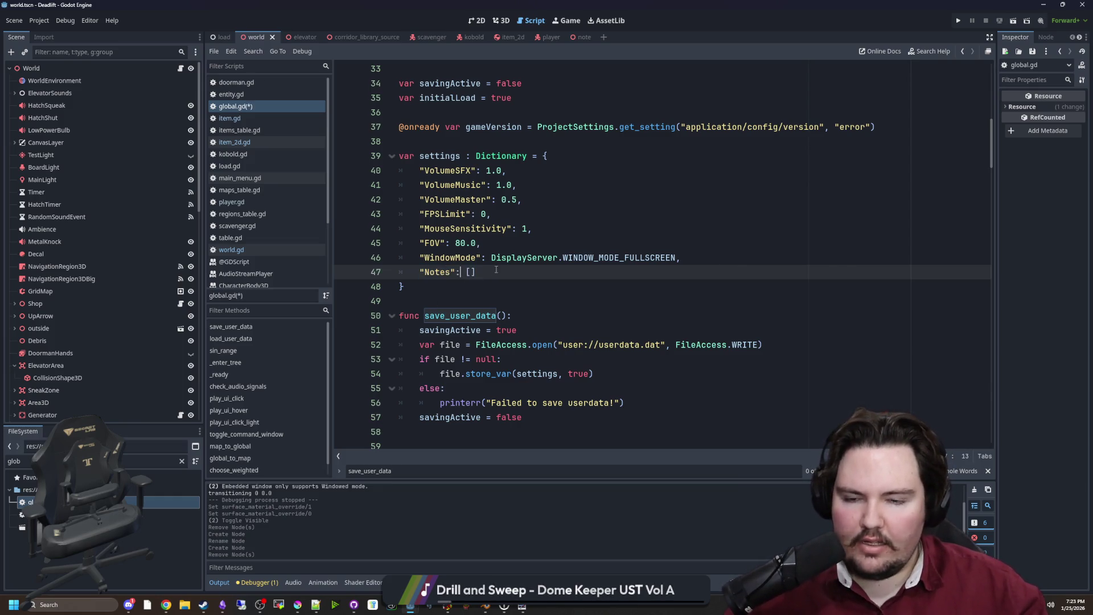
key(Down)
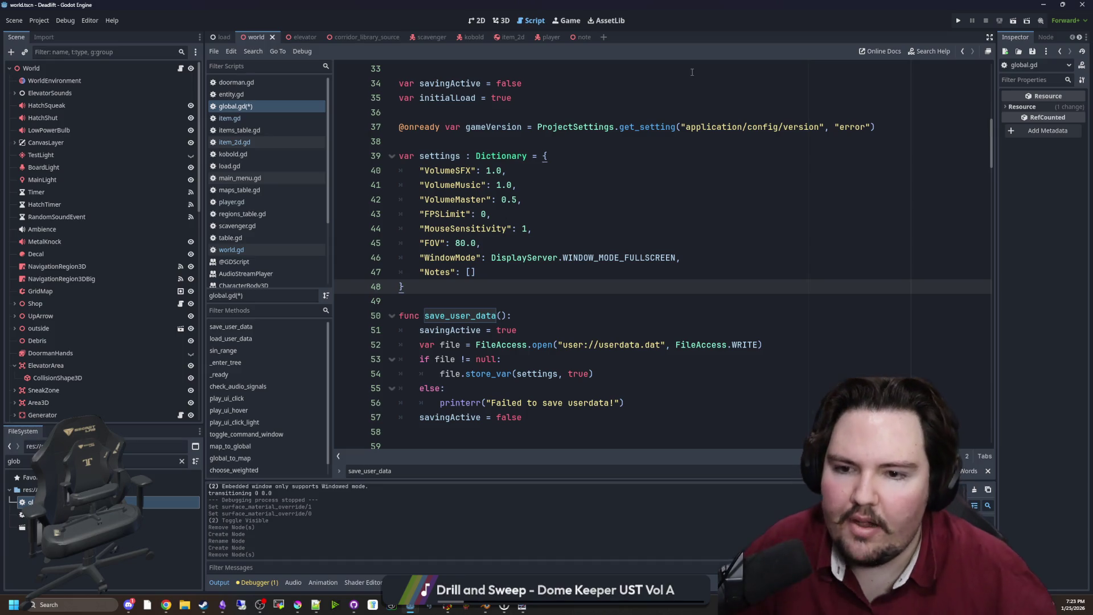
drag(476, 273, 420, 272)
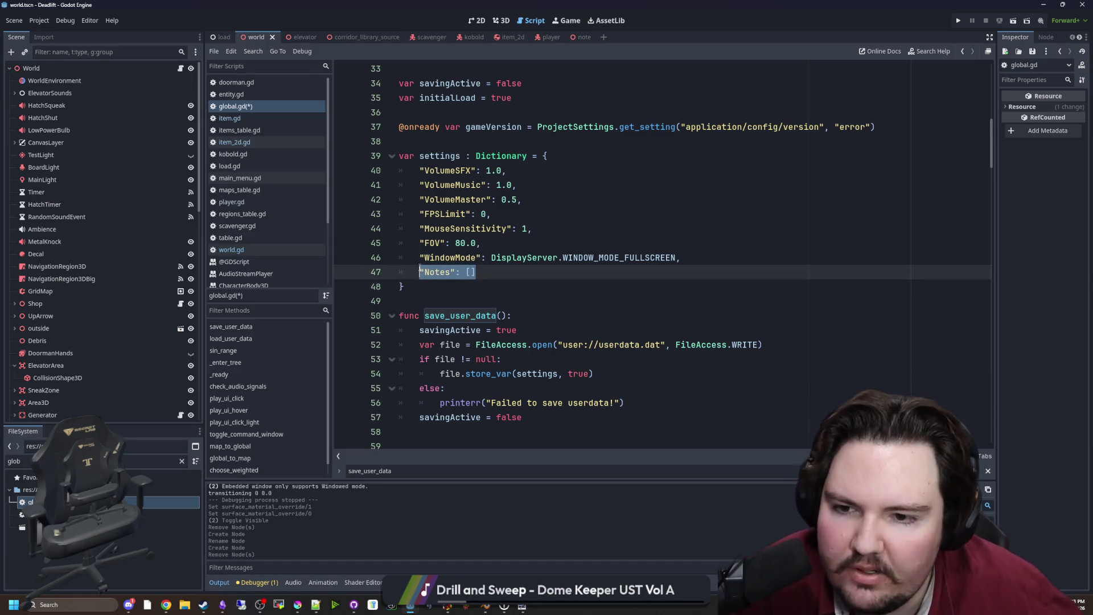
click(494, 278)
text(,)
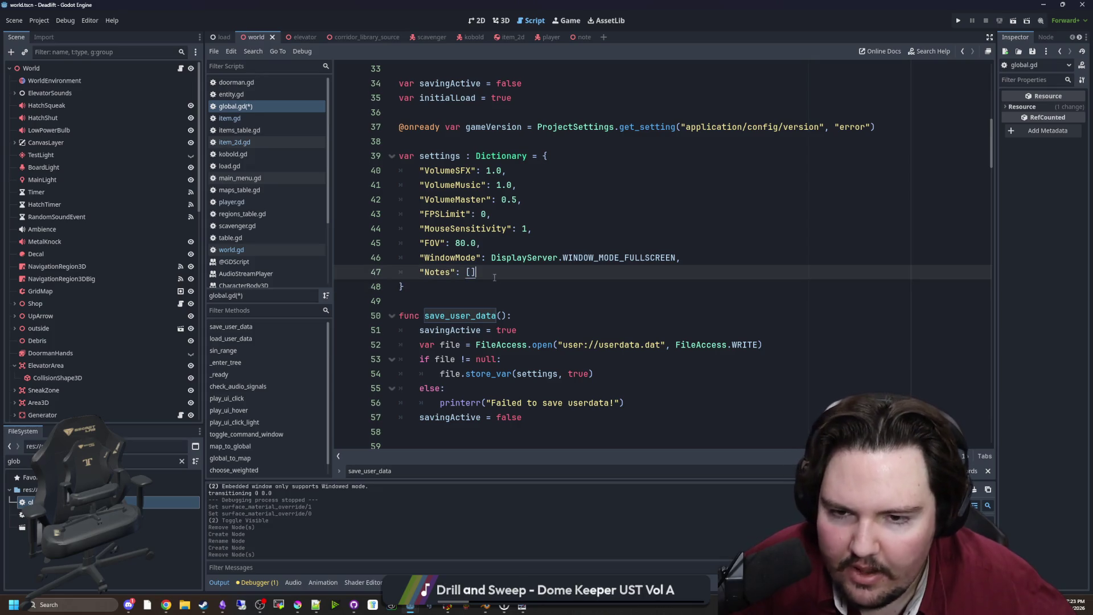
Step: Look over the save function and recheck the new Notes entry
click(481, 300)
scroll(481, 298, down, 2)
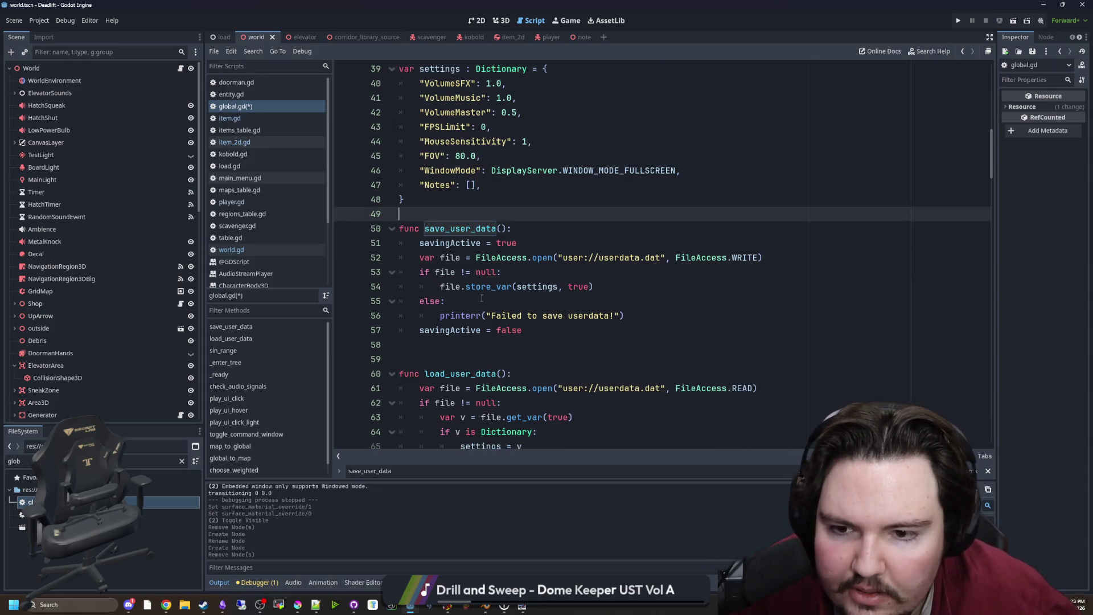
click(653, 329)
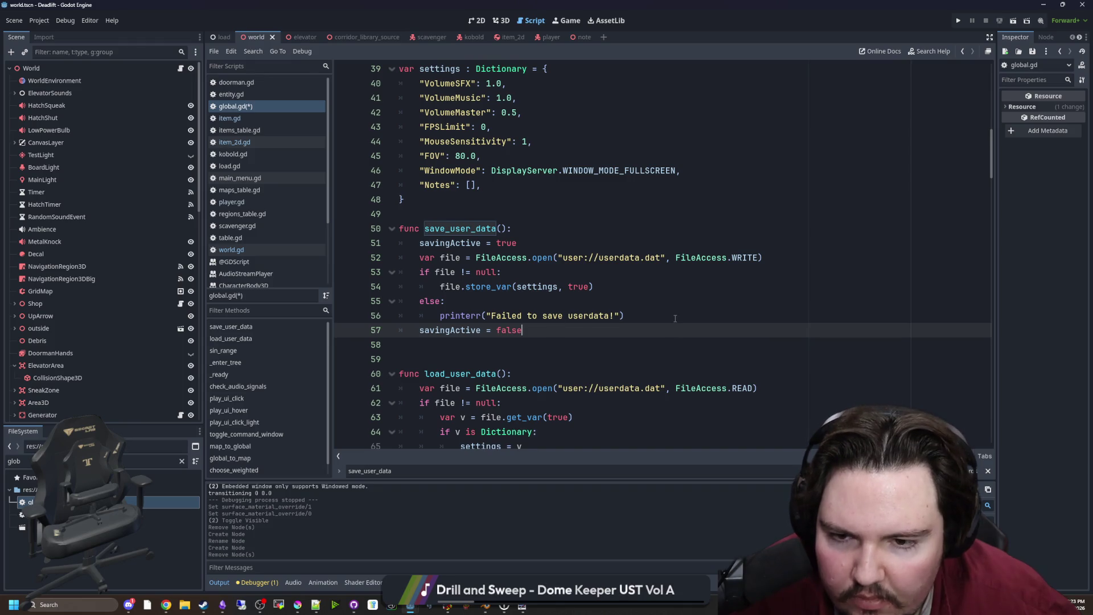
click(632, 316)
click(546, 273)
scroll(530, 279, up, 2)
click(498, 285)
click(499, 275)
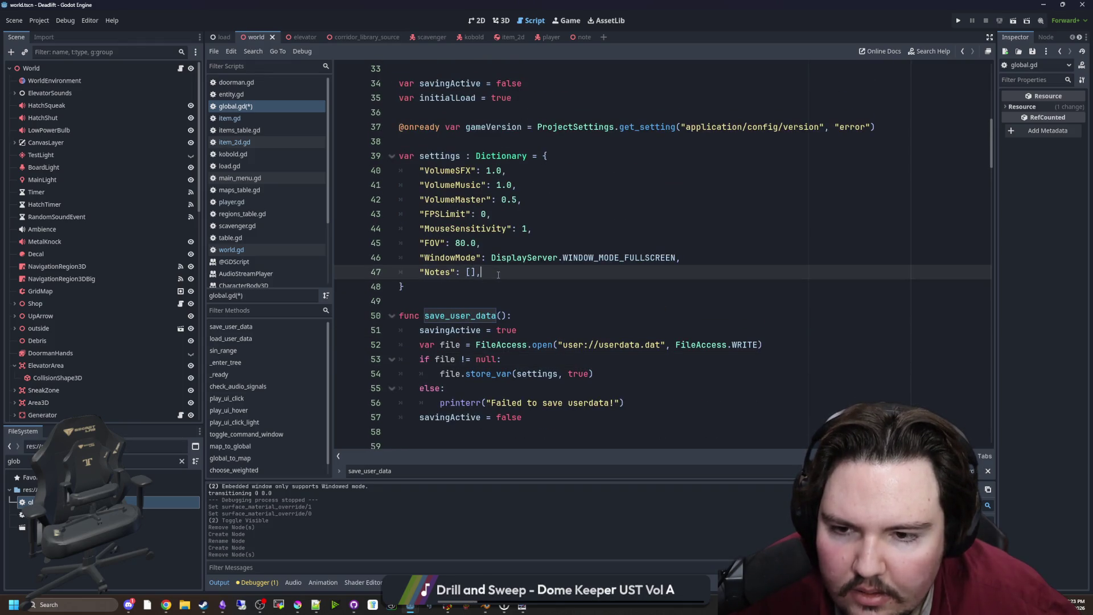
click(425, 287)
Step: Save global.gd and go back to world.gd
key(ctrl+s)
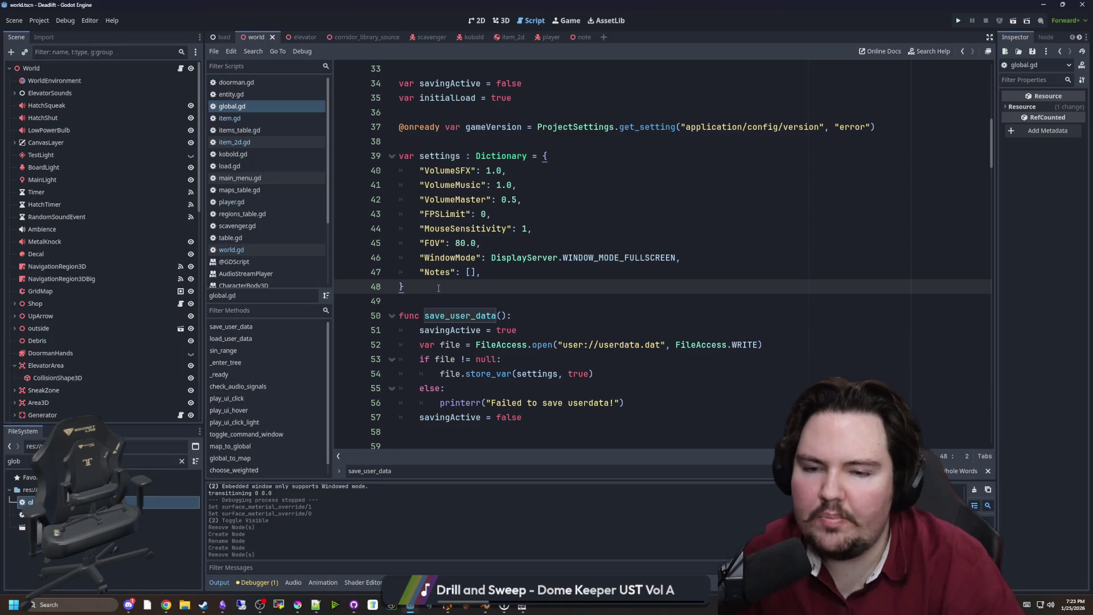
drag(478, 278, 450, 278)
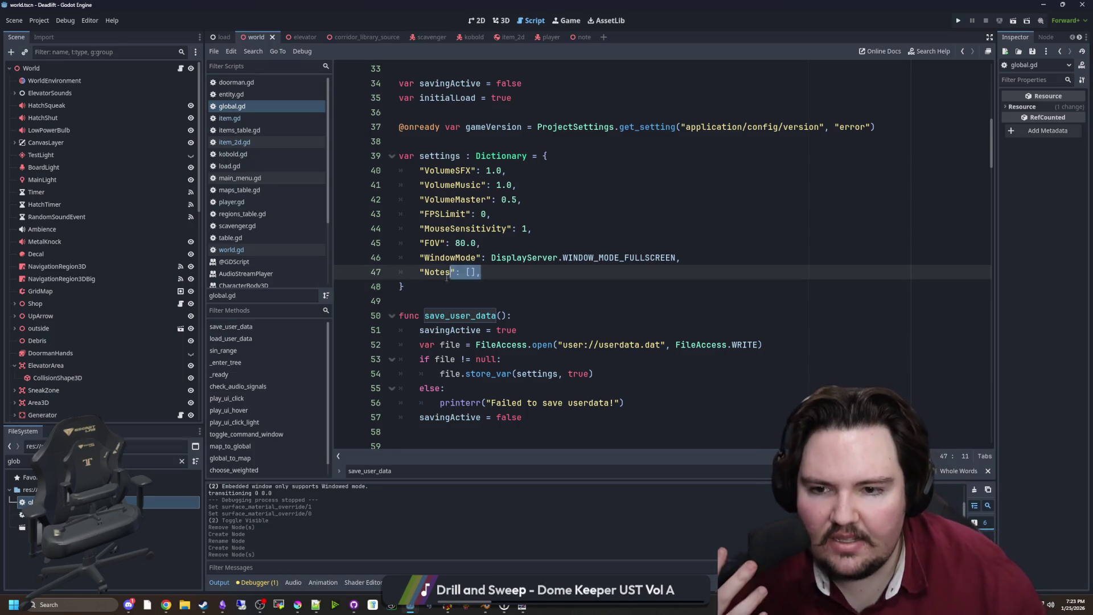
click(424, 291)
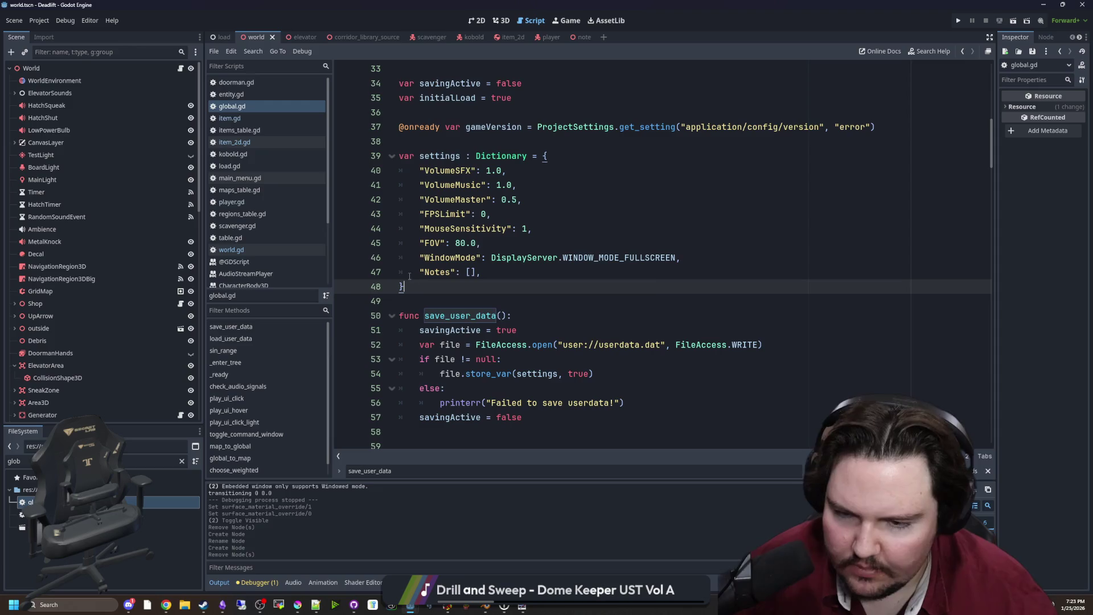
click(180, 68)
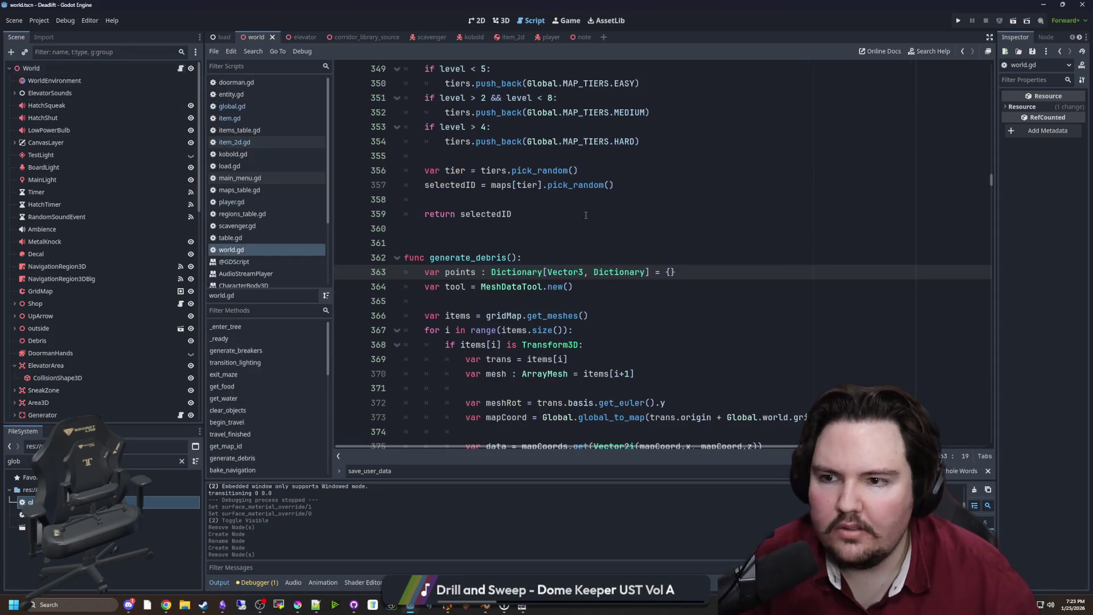
Step: Make pin() push {"Position": global_position} onto Global.settings.Notes, then search player.gd
click(549, 211)
click(256, 142)
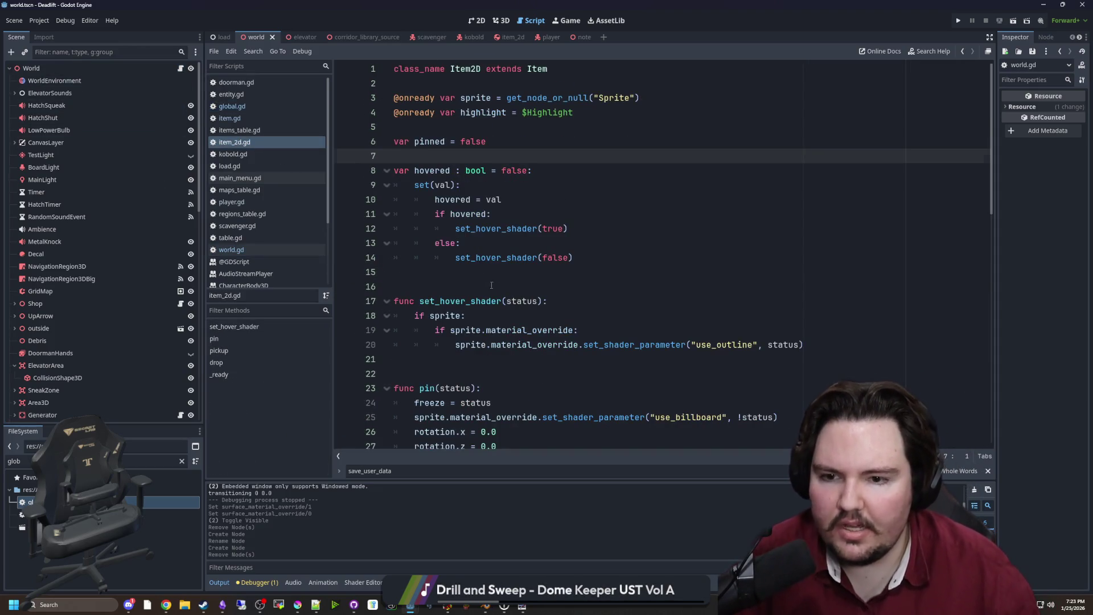
scroll(491, 286, down, 4)
click(549, 283)
key(Return)
text(Global.settings)
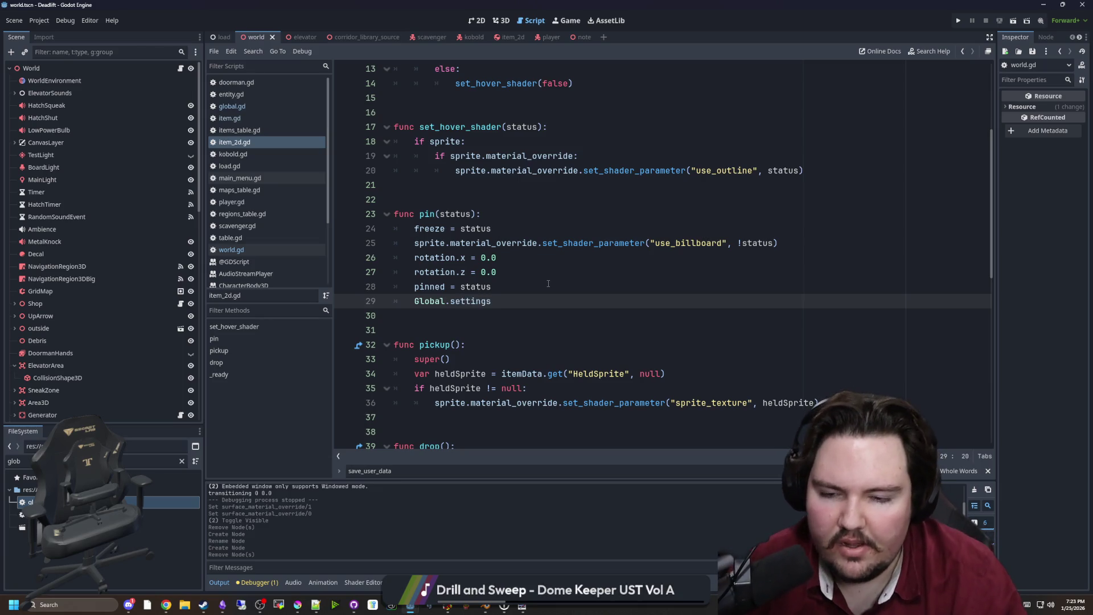
text(.Nop)
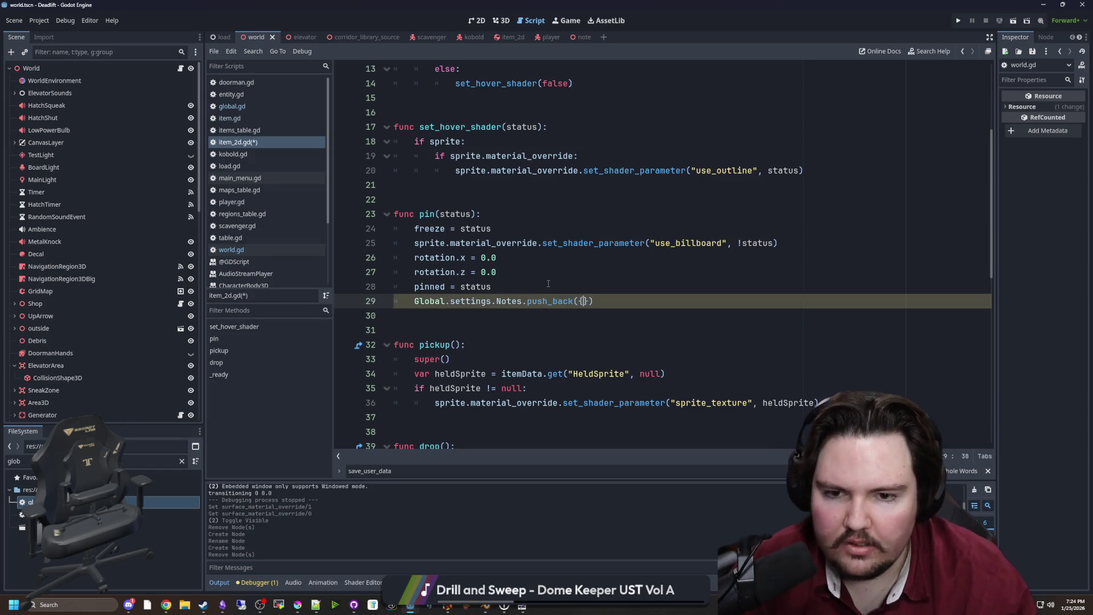
key(Return)
text("Position)
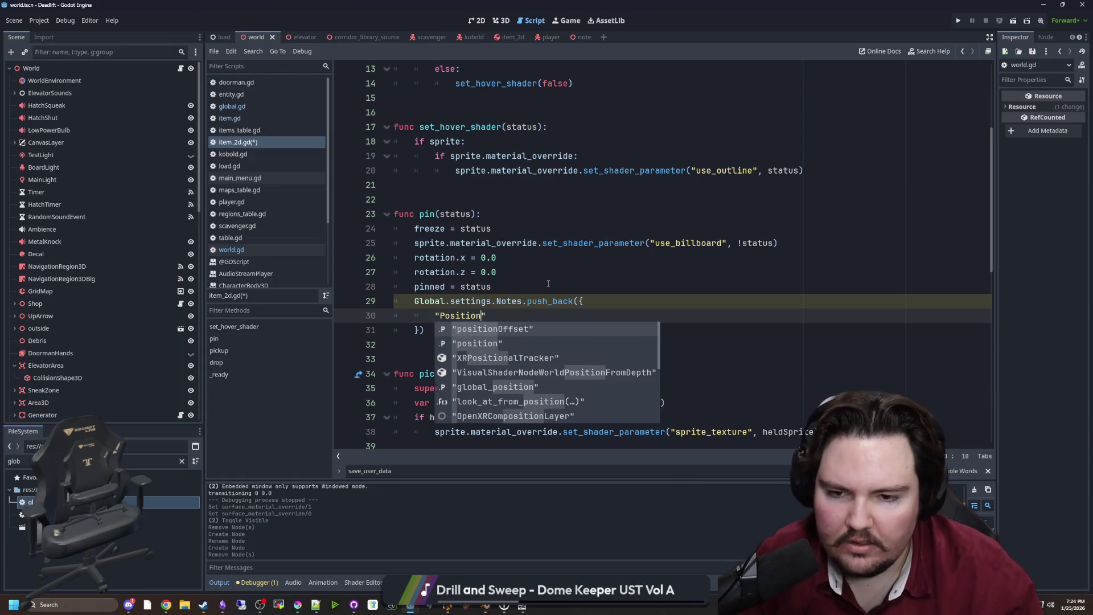
text(": global)
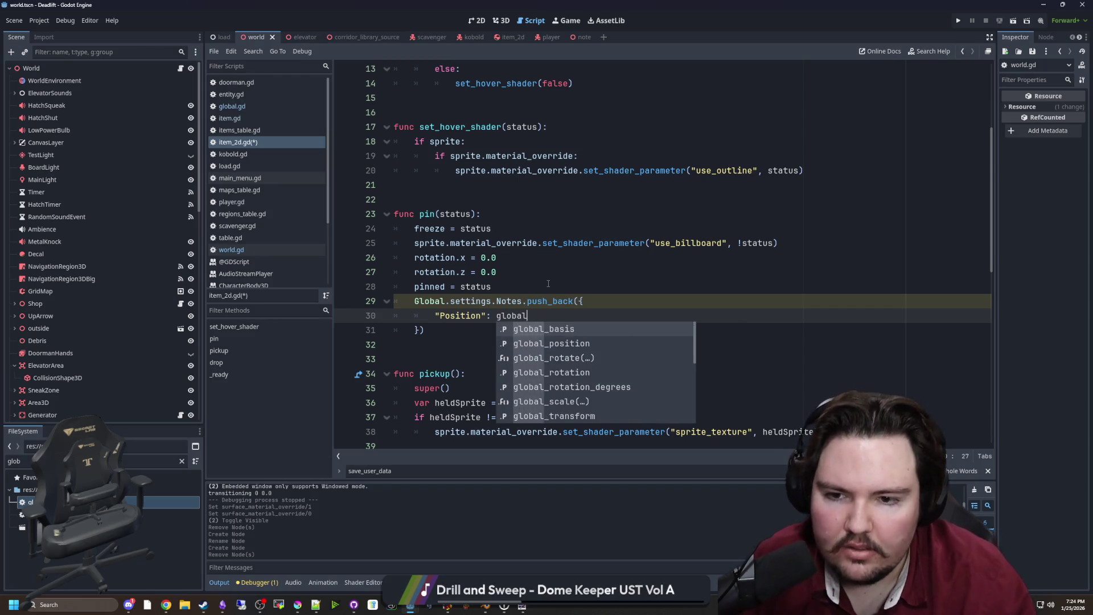
key(Down)
key(Return)
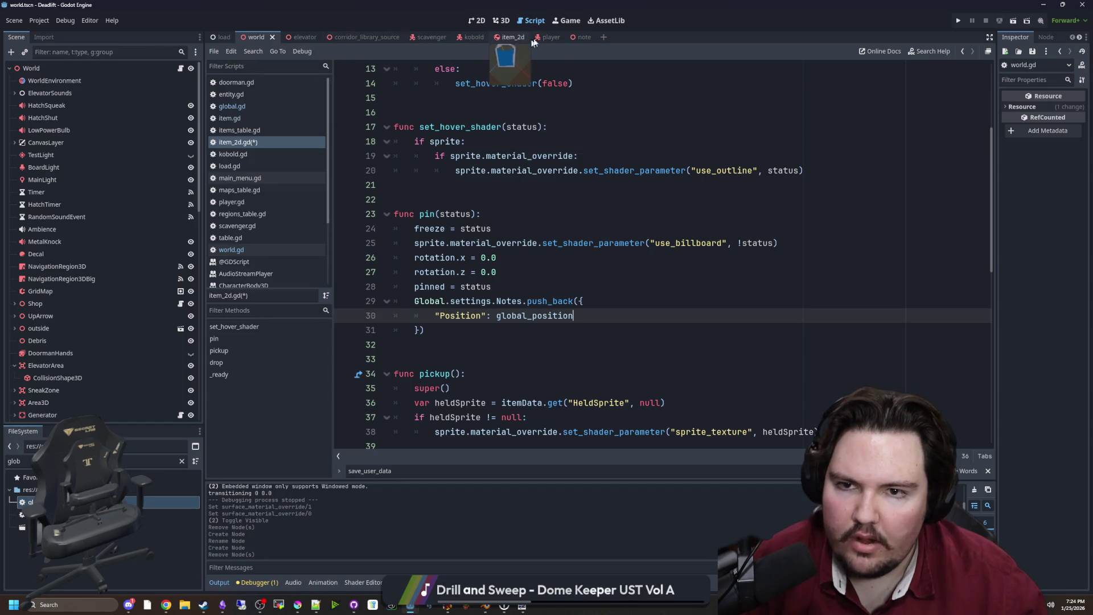
click(560, 38)
key(ctrl+f)
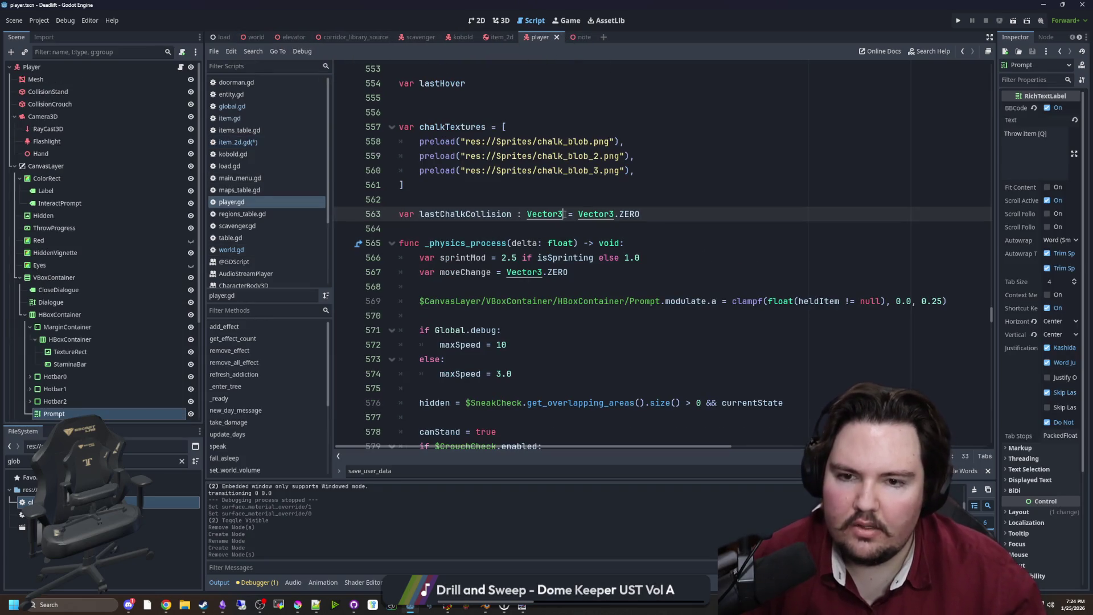
Step: Find item.pin(true) in player.gd and move the look_at line above it
text(pin()
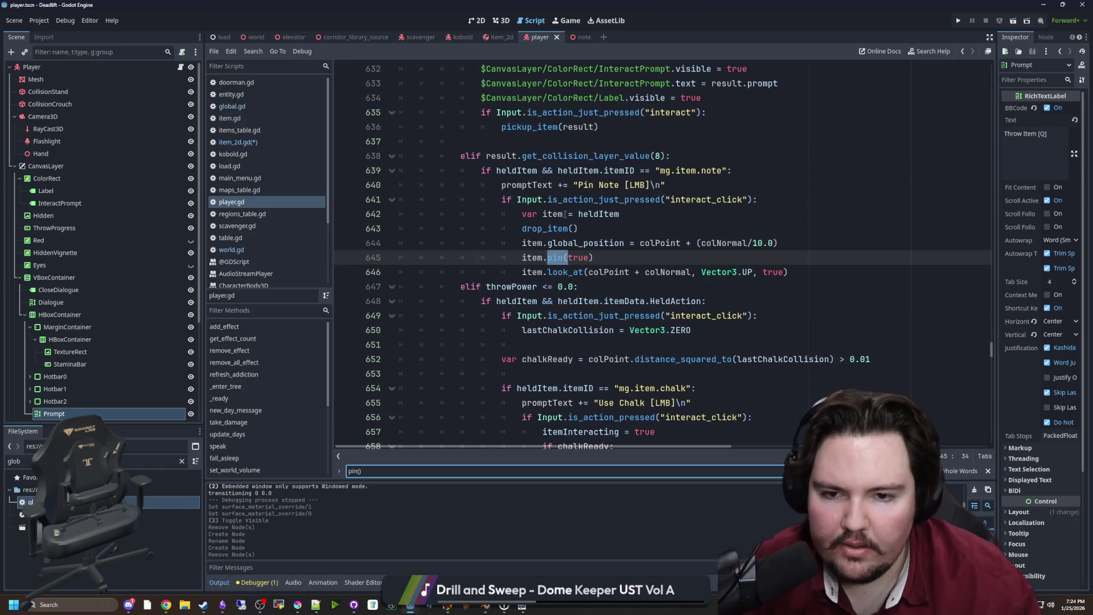
click(630, 263)
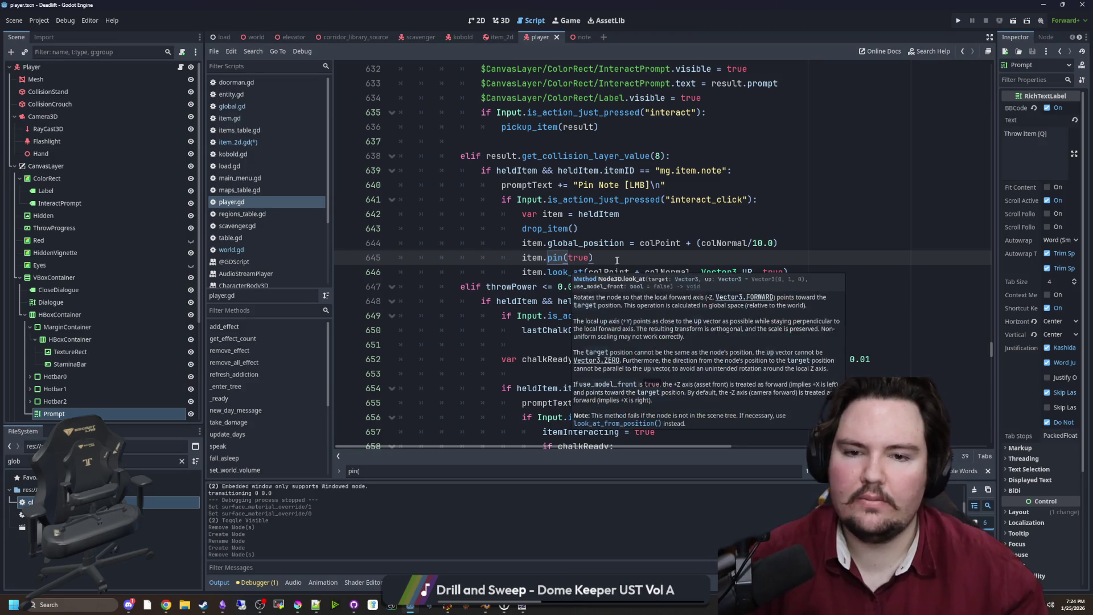
drag(789, 272, 505, 275)
key(ctrl+x)
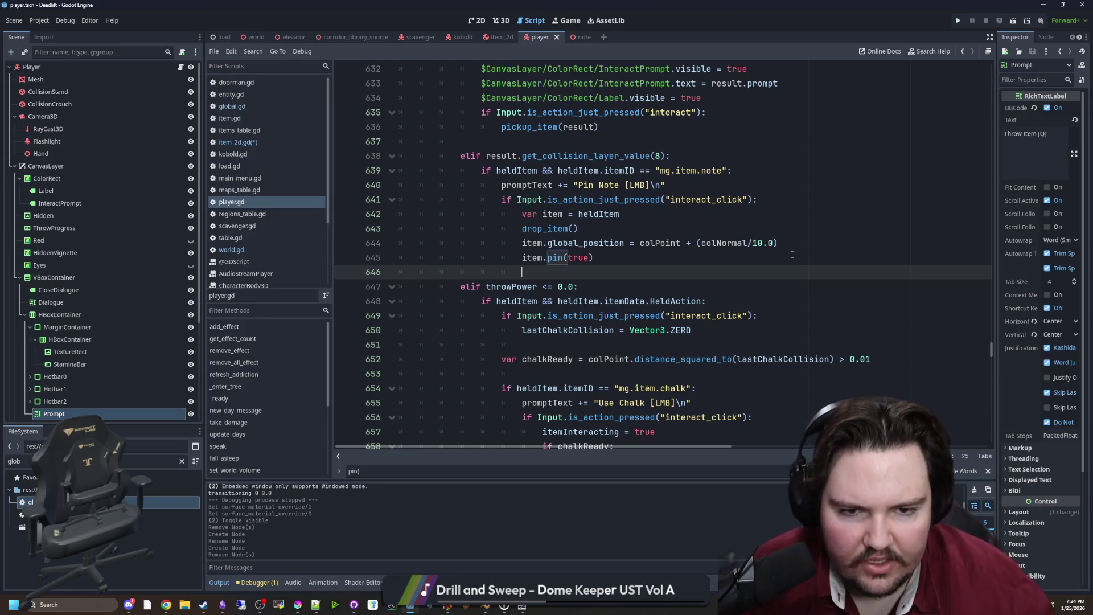
click(800, 247)
key(Return)
key(ctrl+v)
Step: Remove the blank line after item.pin(true), save player.gd, and reopen item_2d.gd
click(610, 286)
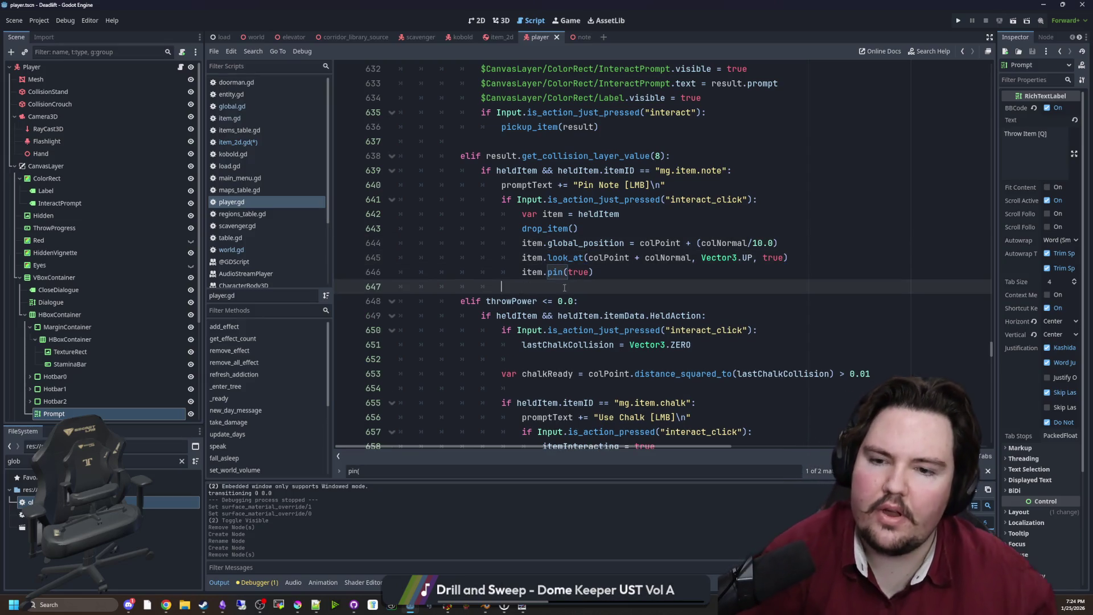
key(BackSpace)
key(ctrl+s)
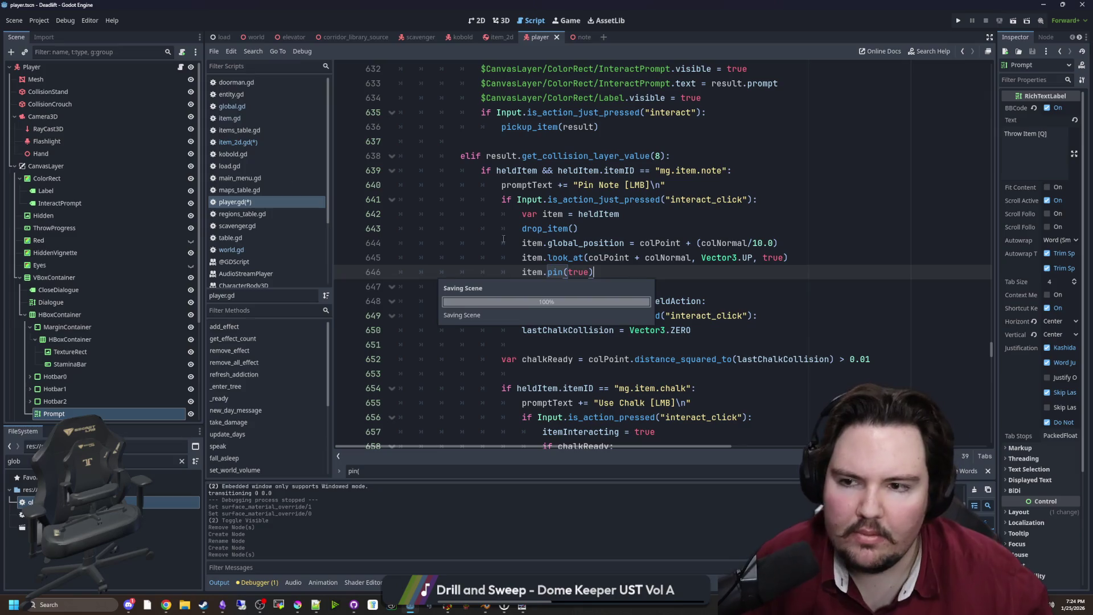
click(245, 143)
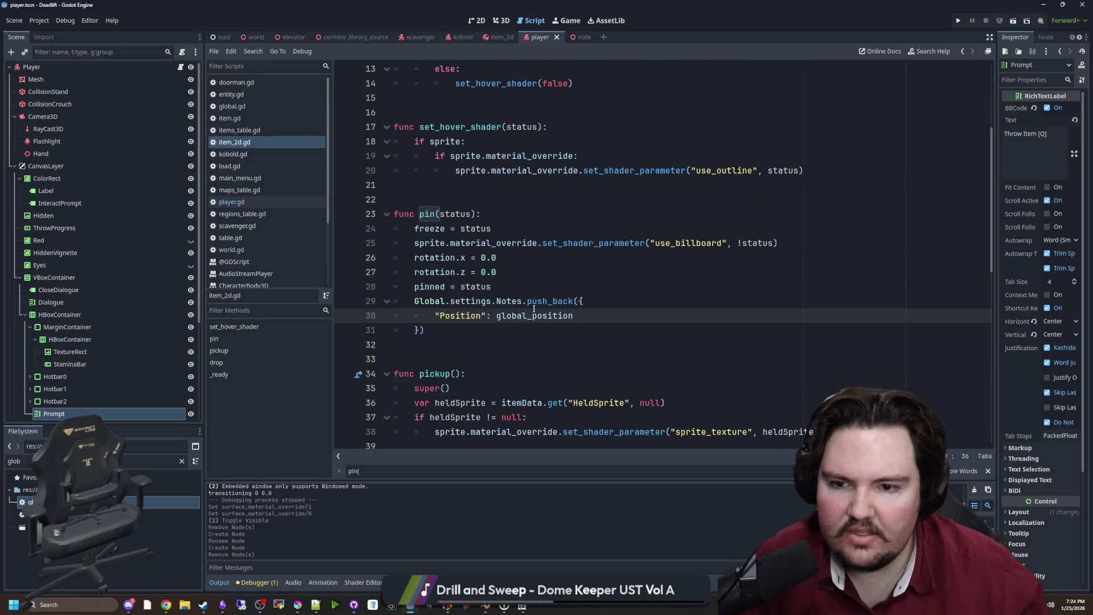
Step: Add "Rotation": global_rotation and "Data": data entries, with commas, after the Position entry
key(Return)
text("Rotation": global_rotation)
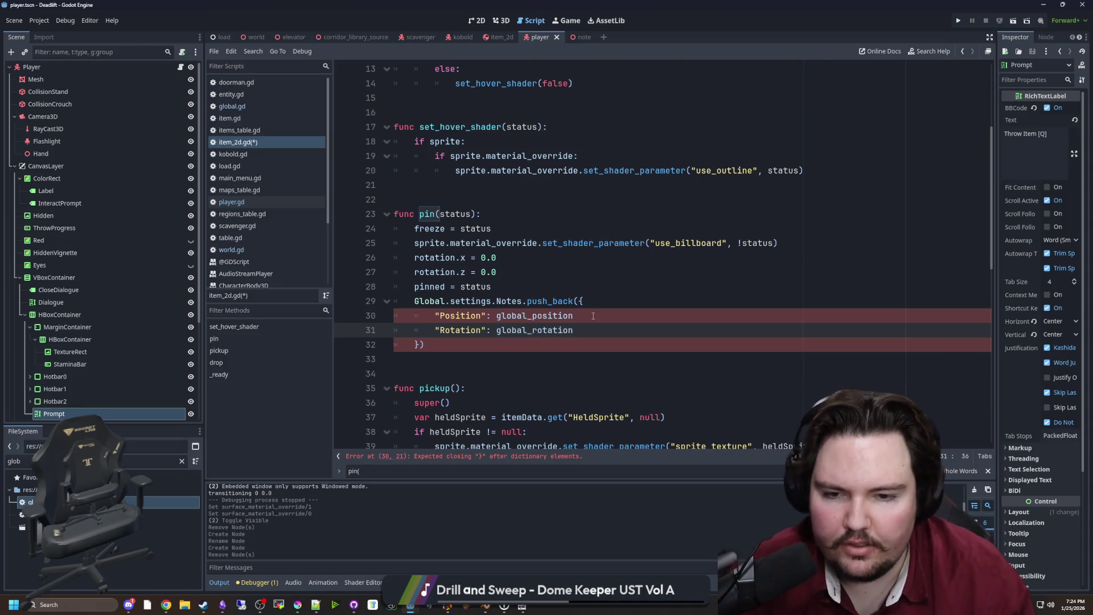
click(592, 315)
text(,)
key(Down)
text(,)
key(Return)
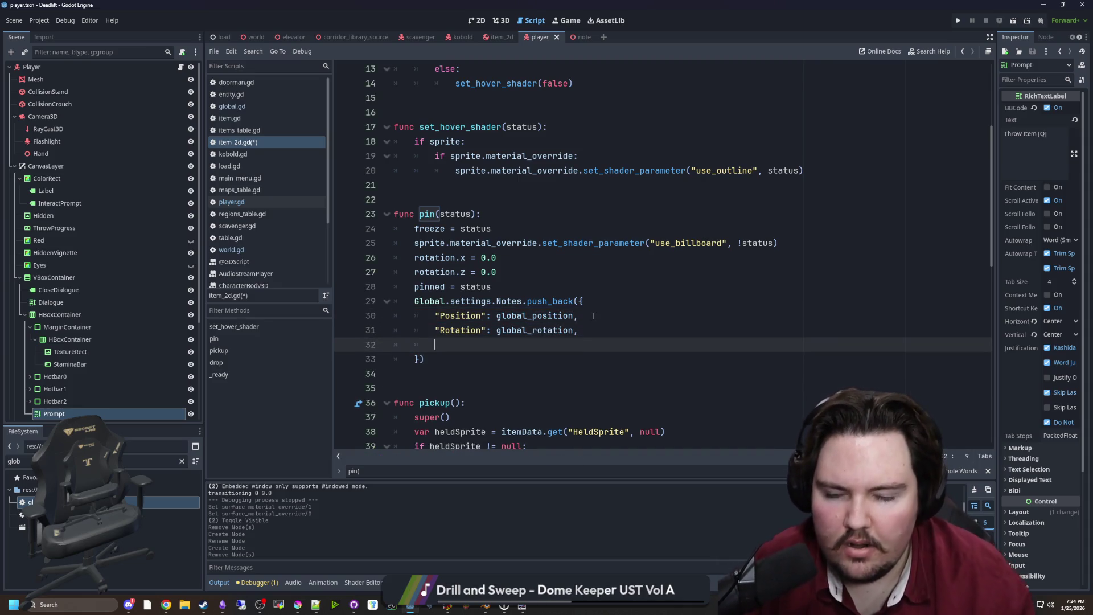
text(Data")
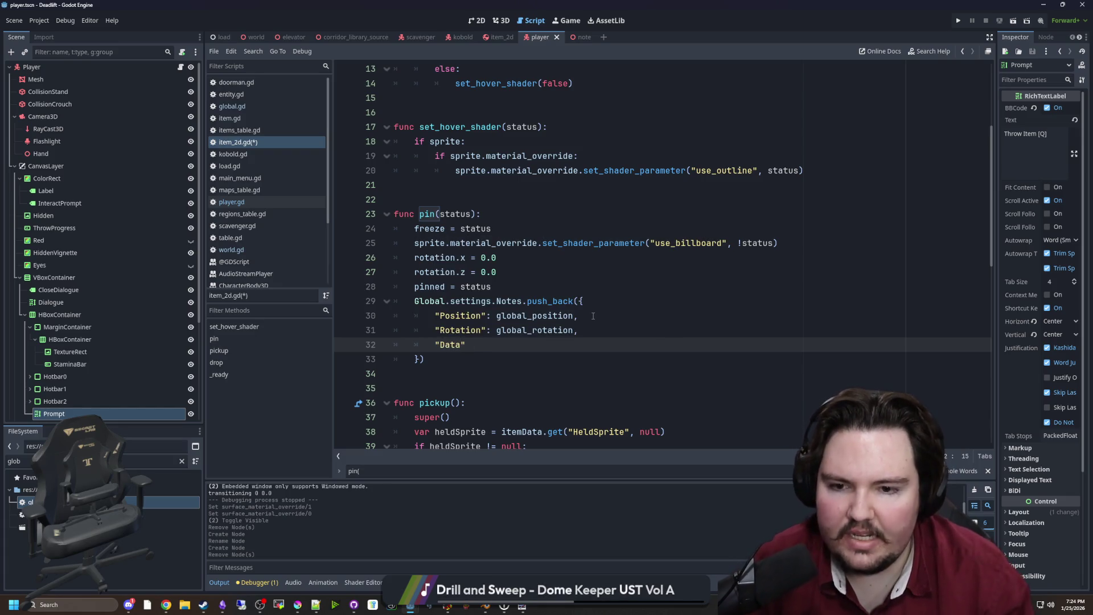
text(: data,)
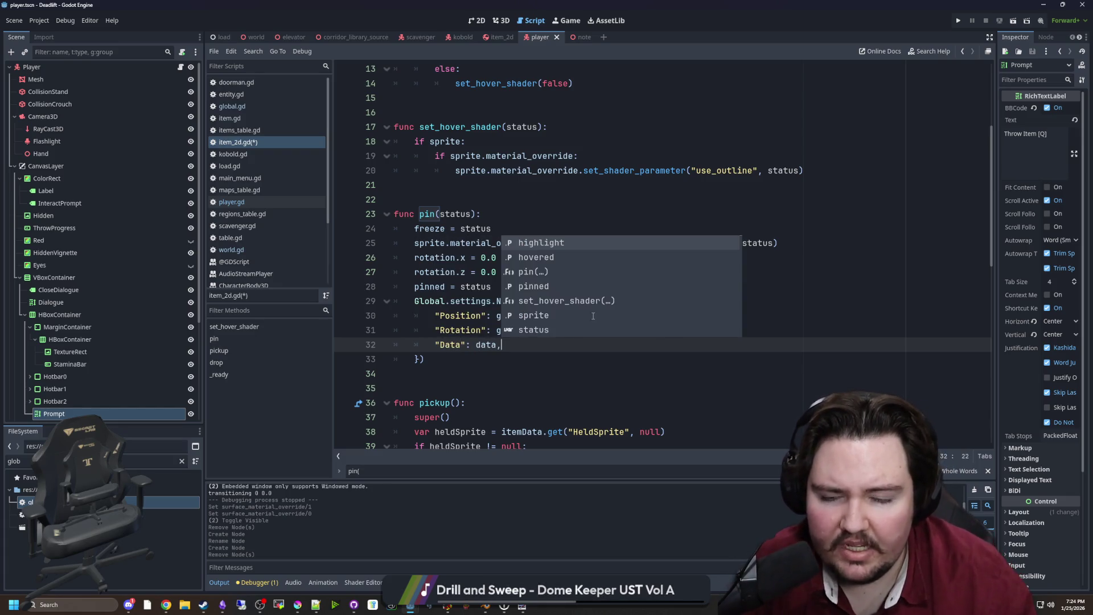
Step: Save item_2d.gd and open a new line above the push_back call
click(549, 217)
click(661, 330)
click(659, 345)
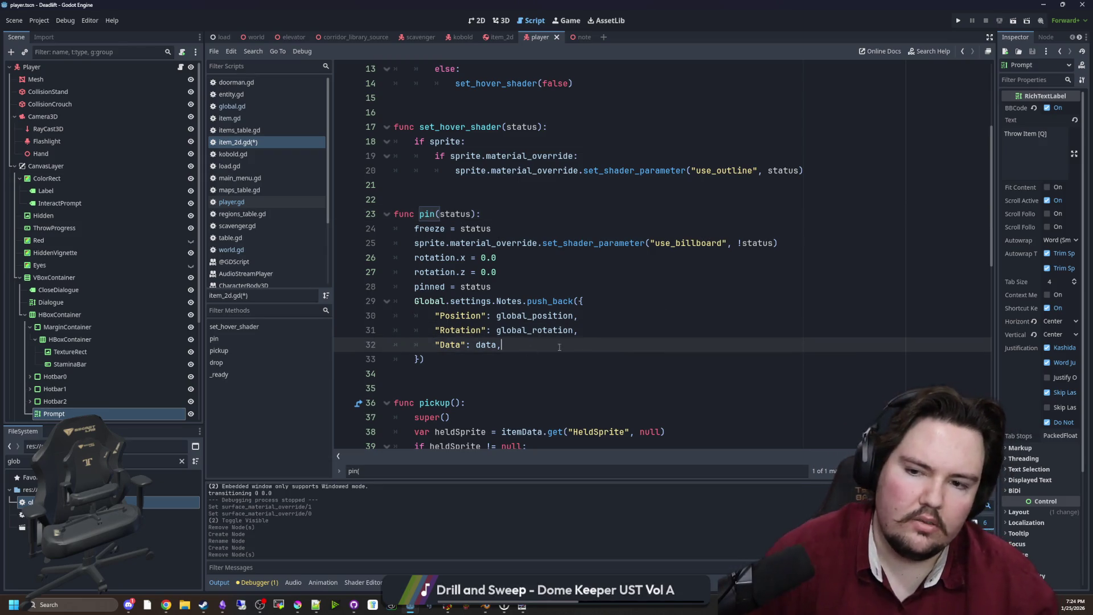
click(437, 373)
click(437, 365)
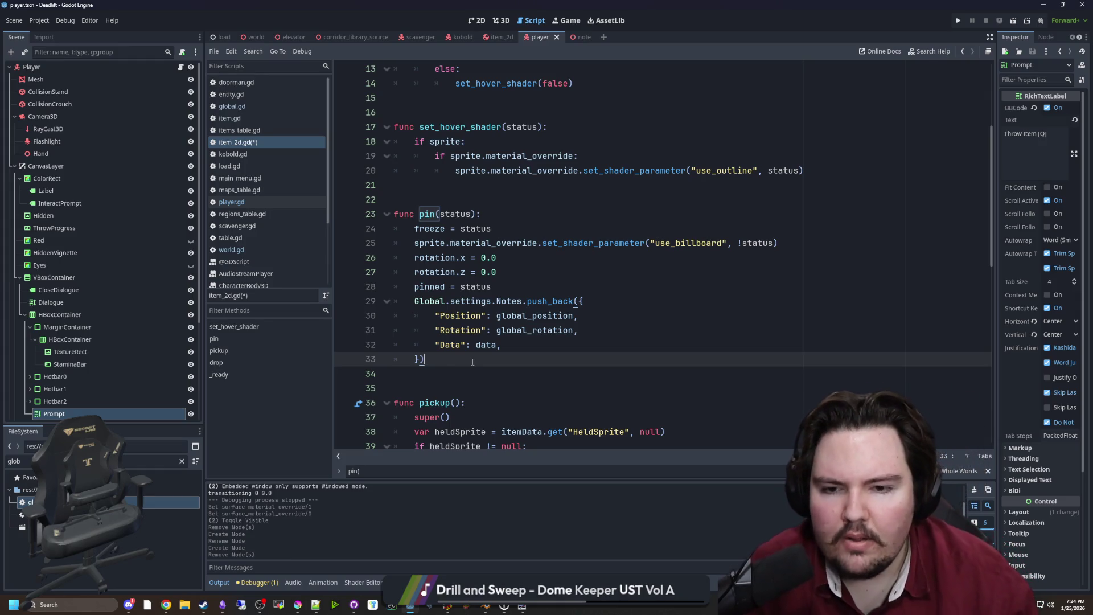
key(ctrl+s)
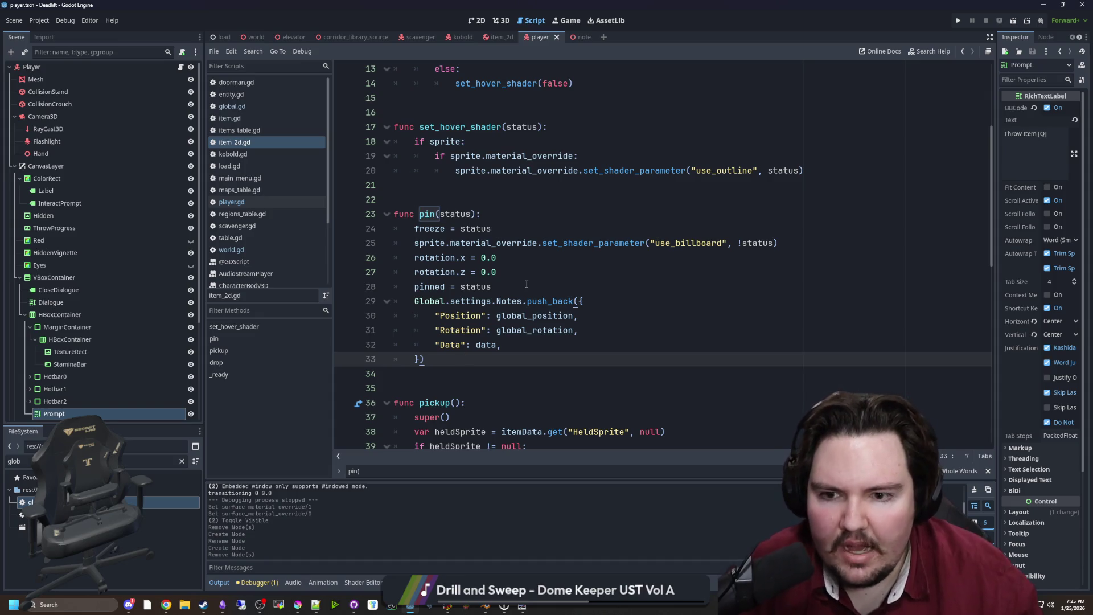
click(526, 284)
key(Return)
text(if pi)
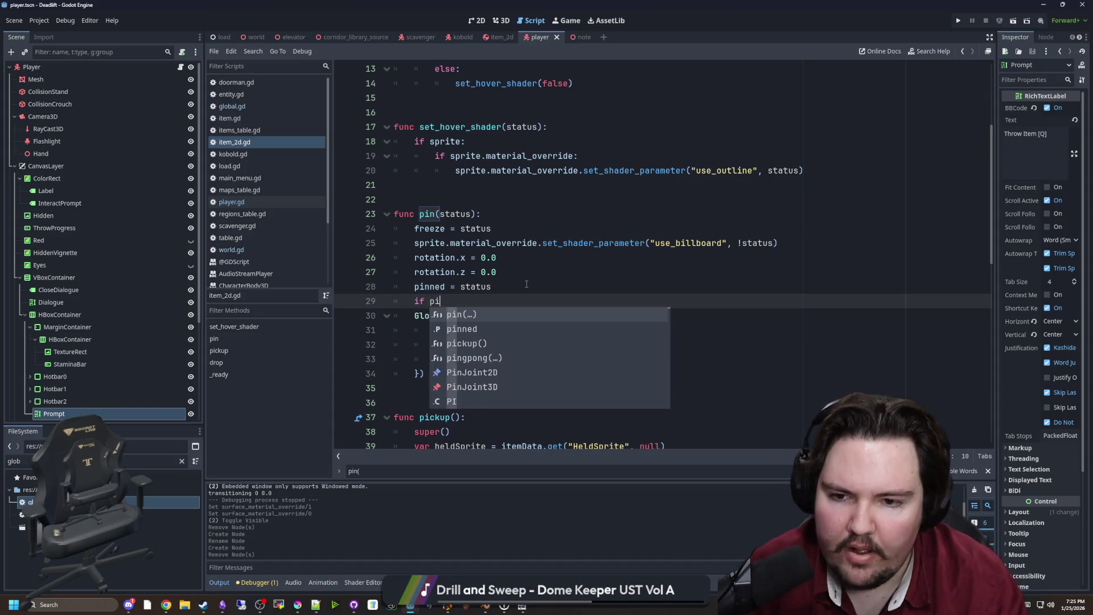
Step: Wrap the push_back call in 'if status:' and add an 'else:' branch
key(BackSpace)
text(status:)
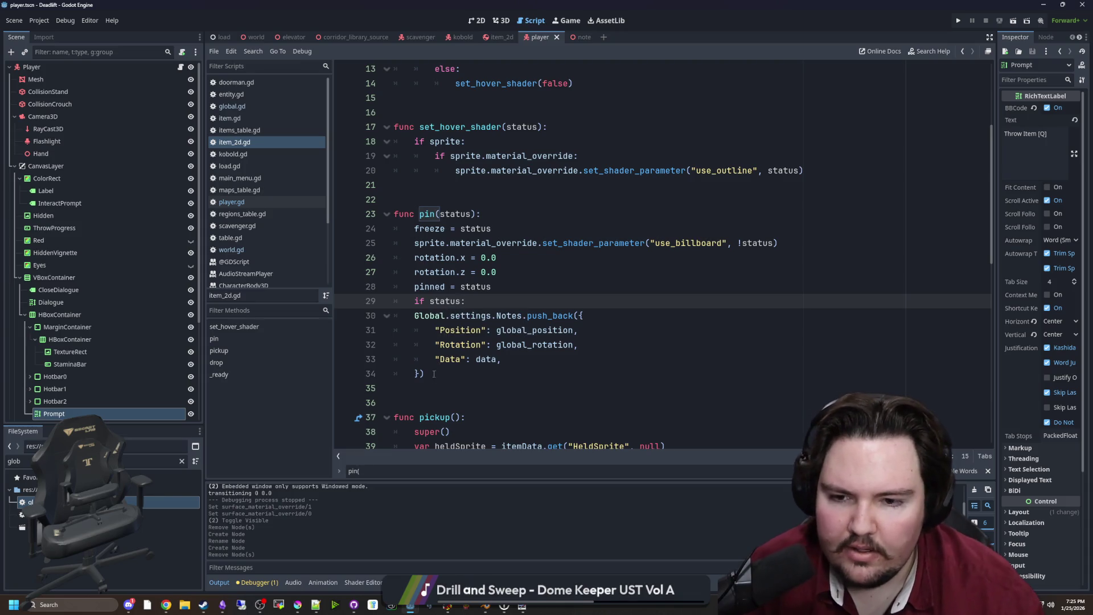
key(Right)
shift+click(434, 373)
key(Tab)
key(Return)
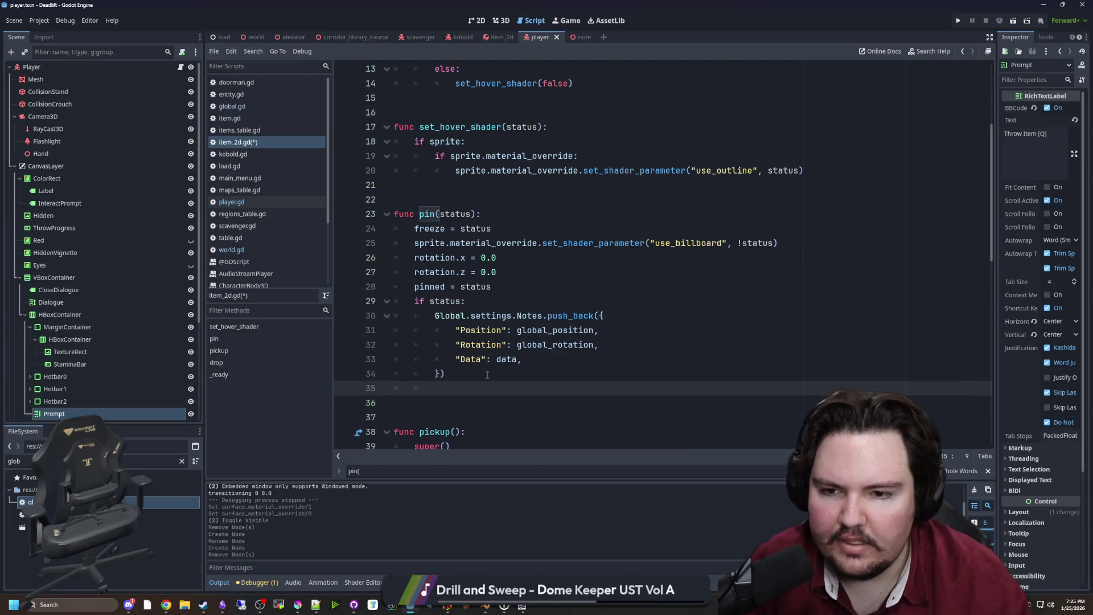
key(BackSpace)
text(else:)
key(Return)
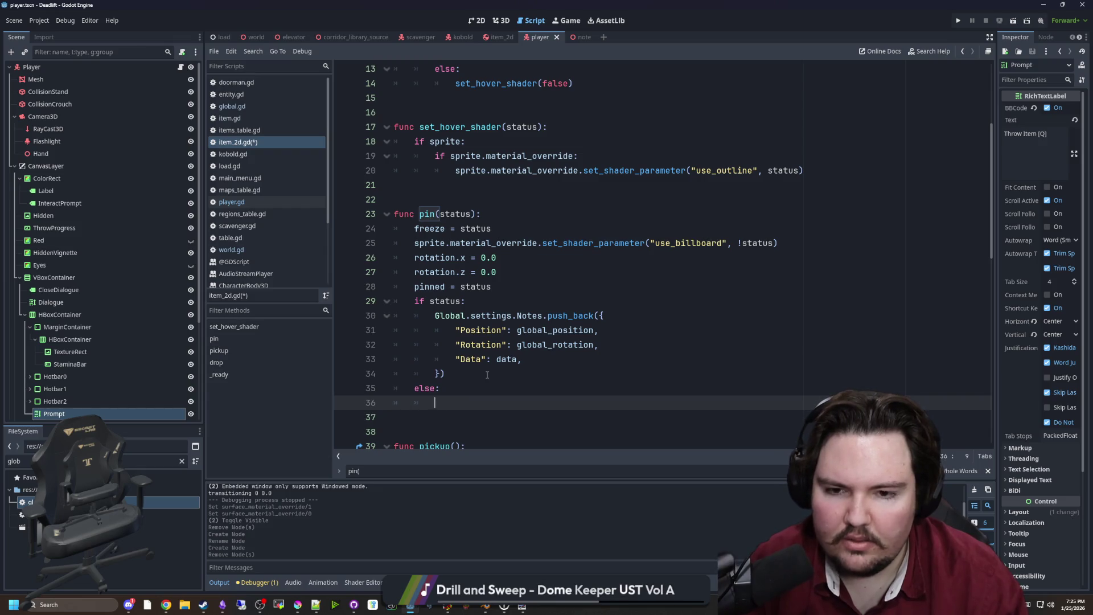
Step: Try adding a get_uid line to the Notes dictionary, then remove it
click(546, 360)
click(459, 404)
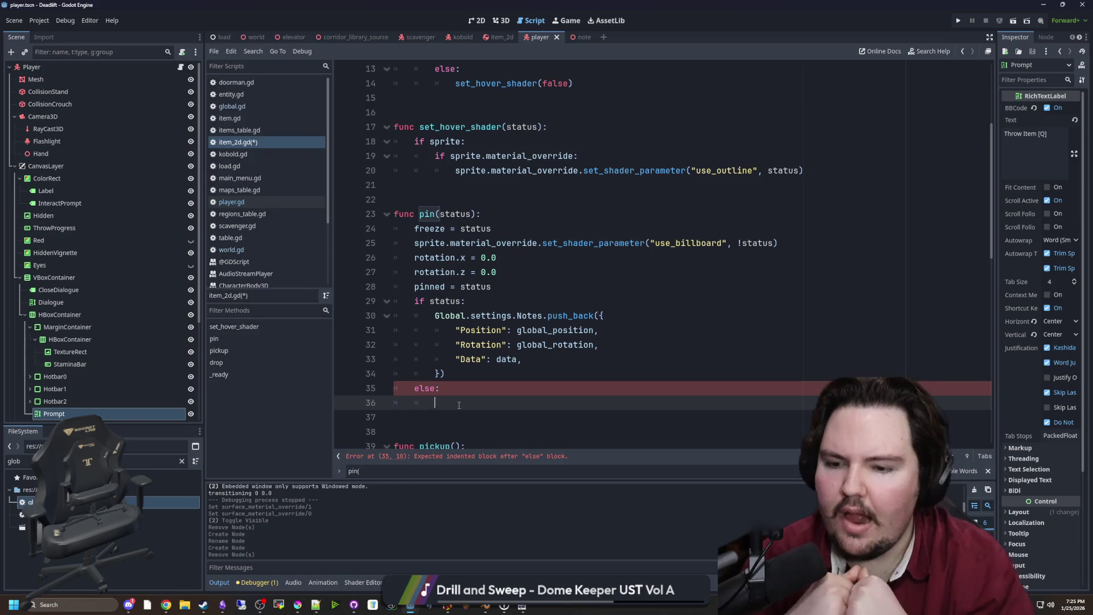
click(563, 355)
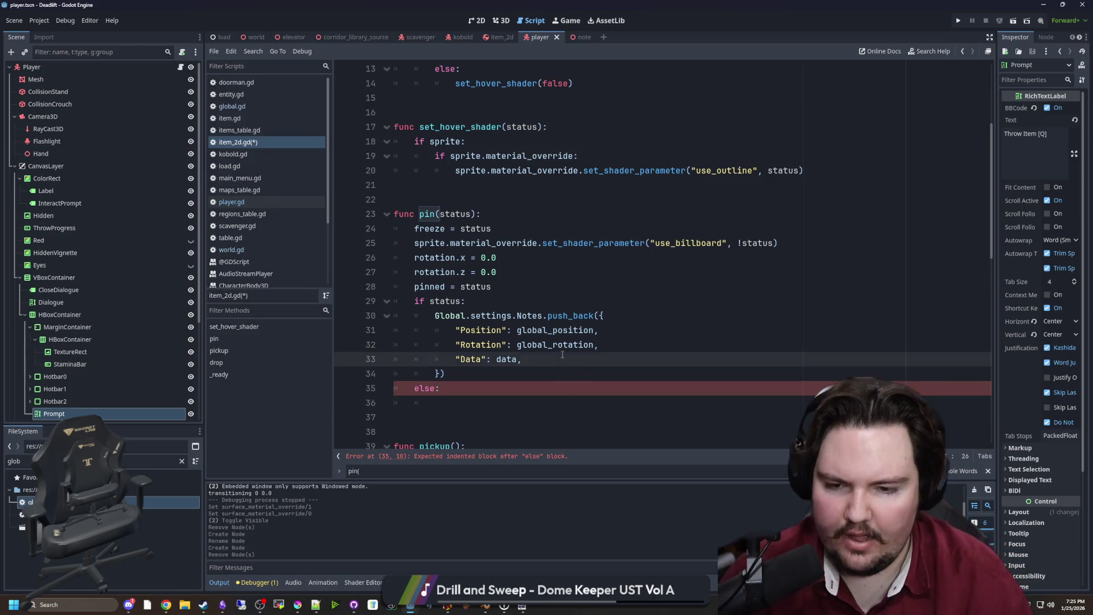
key(Return)
text(get_)
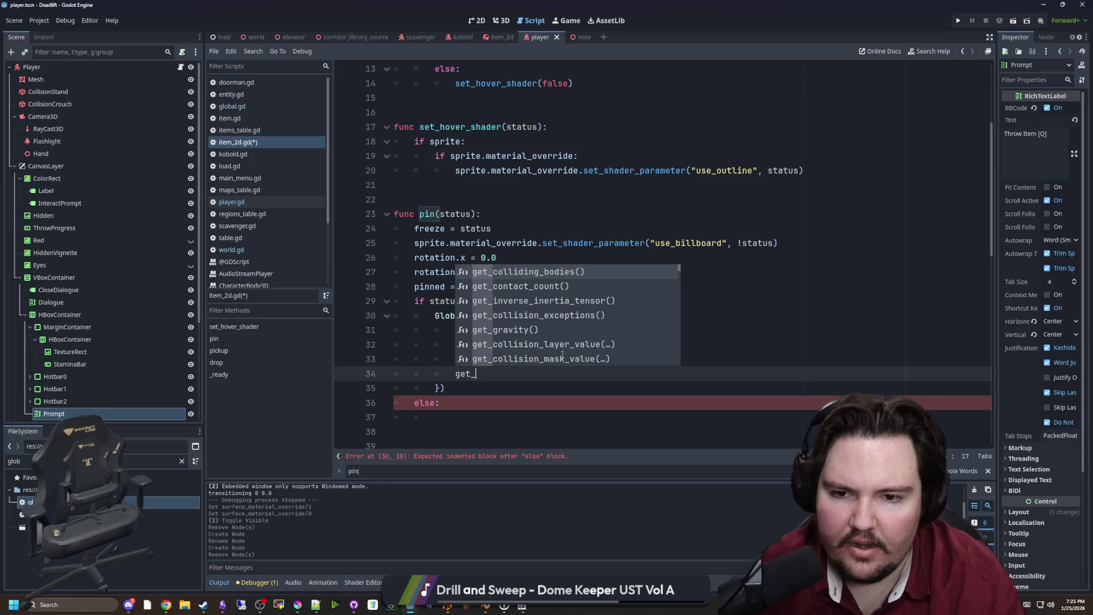
text(u)
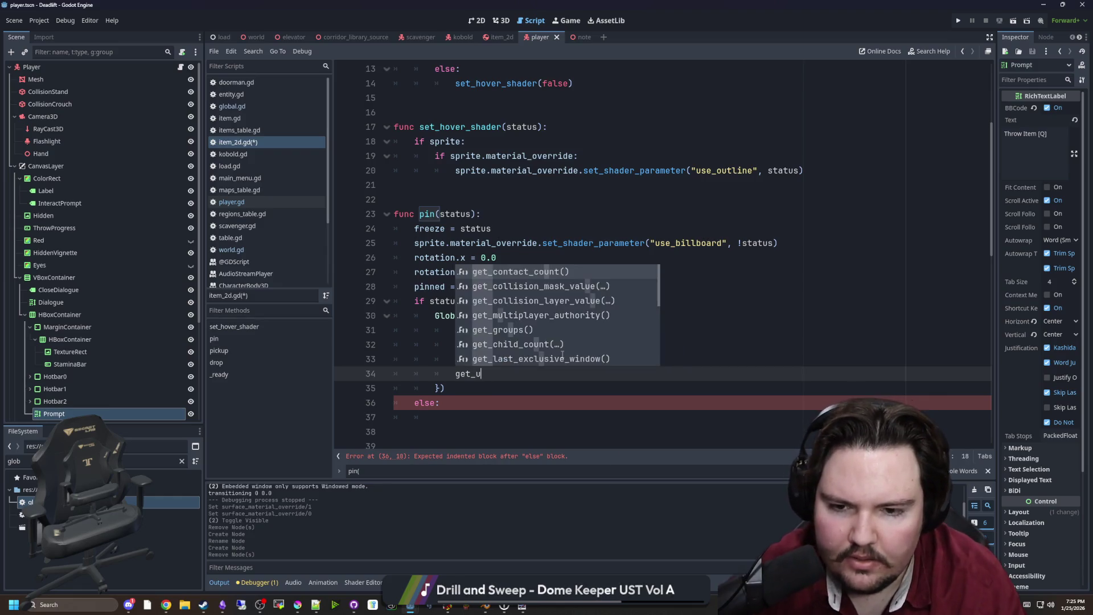
text(id)
key(BackSpace)
key(BackSpace)
key(BackSpace)
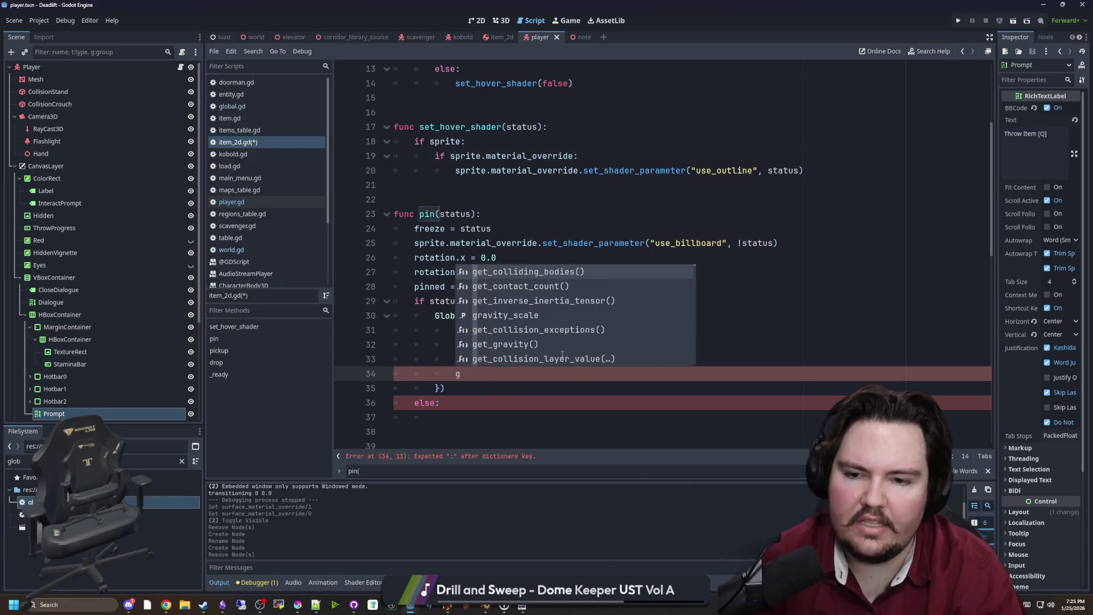
click(563, 355)
Step: Fill the else branch with 'pass'
key(Down)
key(Down)
key(Down)
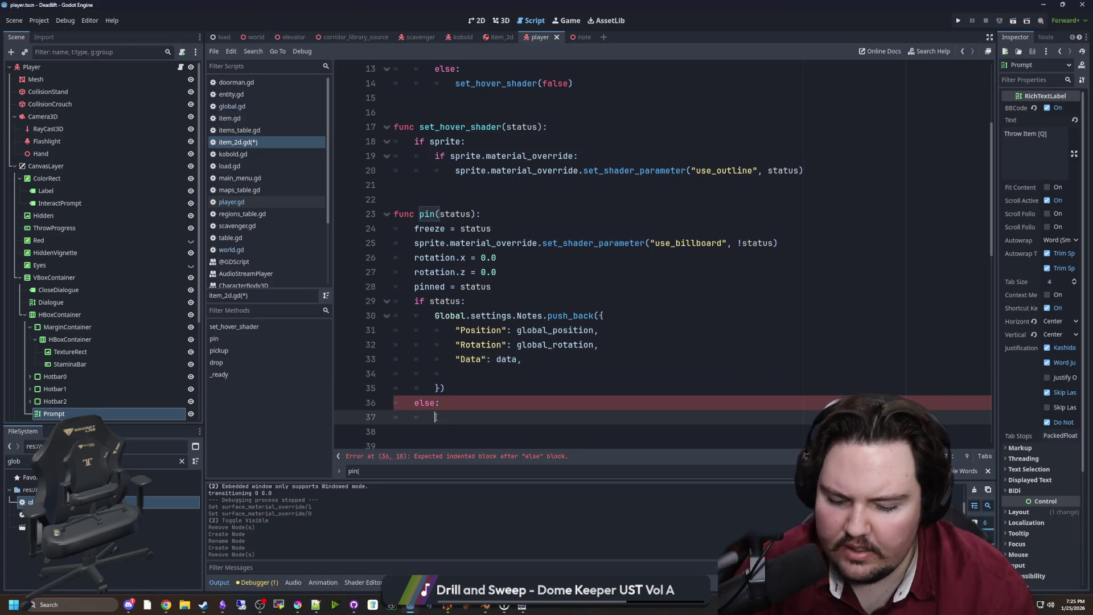
text(pass)
click(563, 387)
key(Up)
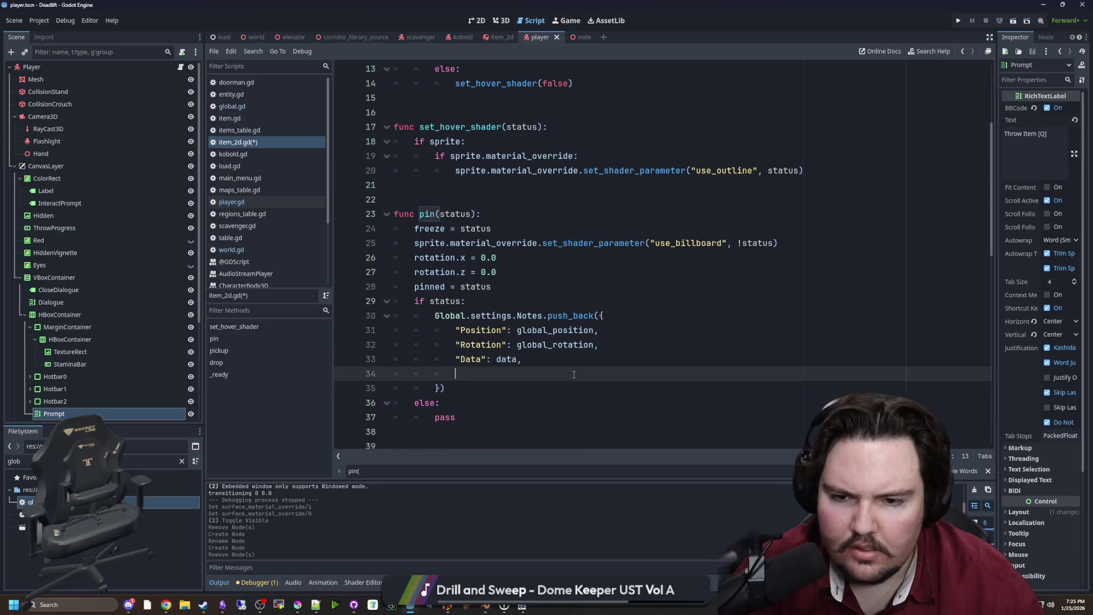
right_click(410, 607)
click(387, 545)
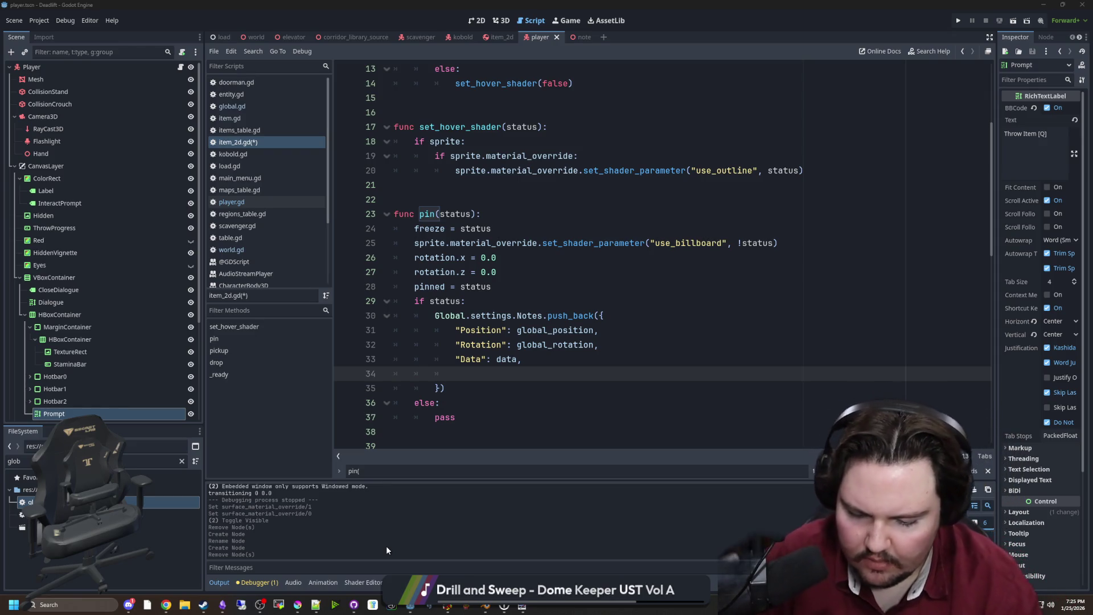
Step: Try other identifier names (get, unique, identife) on the dictionary line, then erase them
click(504, 376)
text(get_)
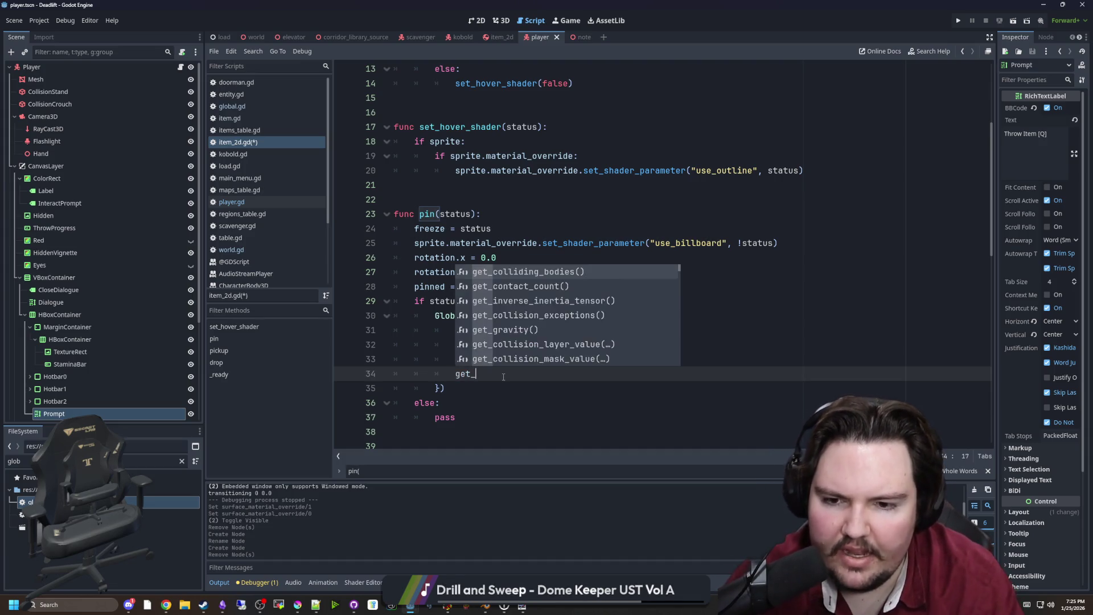
key(BackSpace)
key(BackSpace)
key(BackSpace)
text(unique)
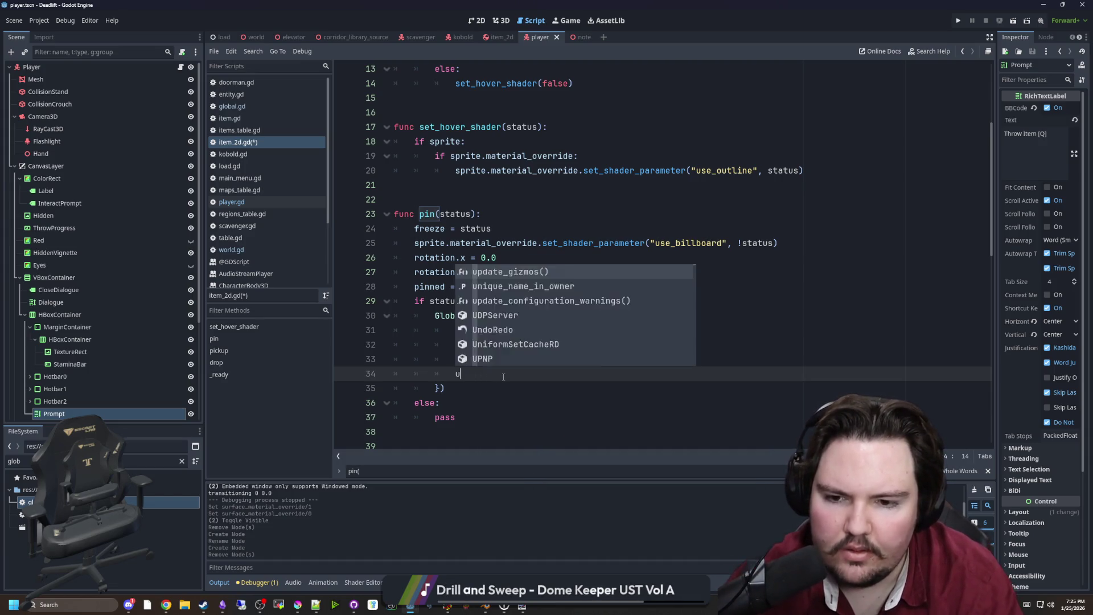
key(BackSpace)
key(BackSpace)
key(BackSpace)
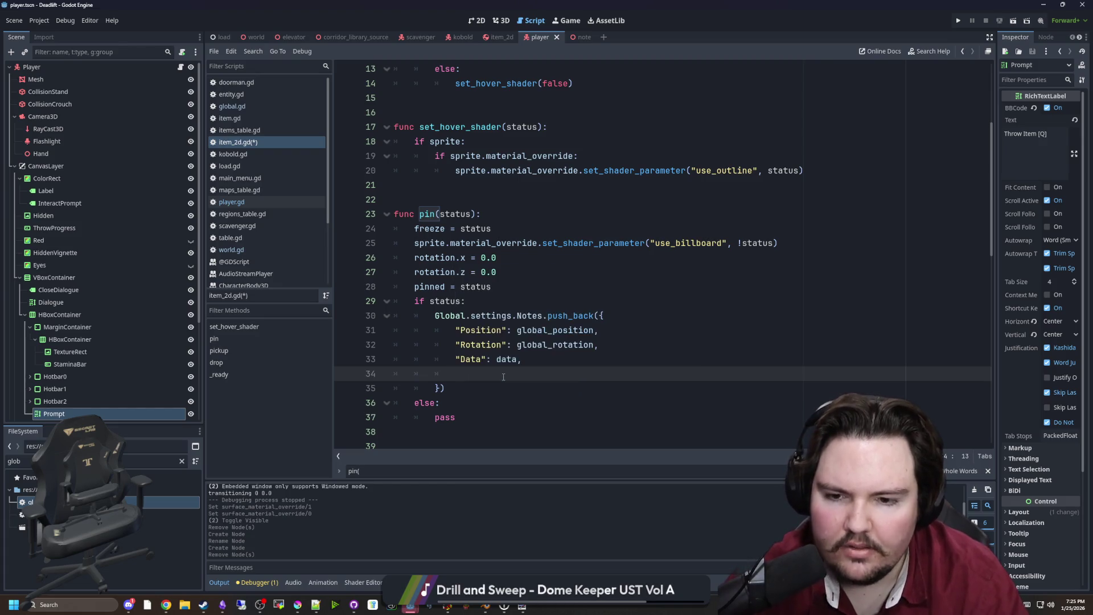
text(identife)
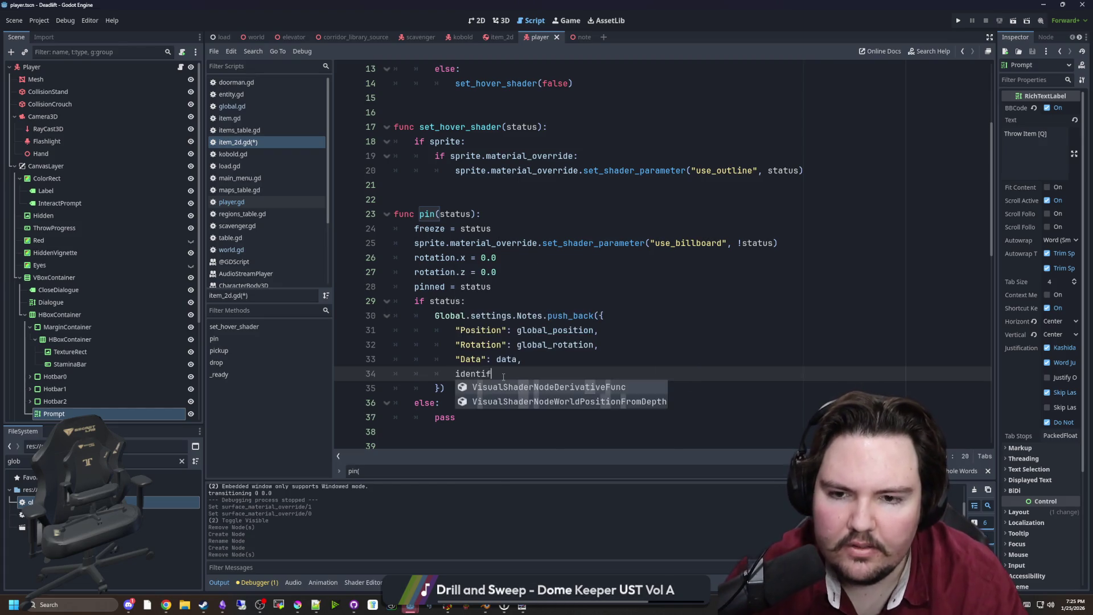
key(BackSpace)
key(BackSpace)
key(BackSpace)
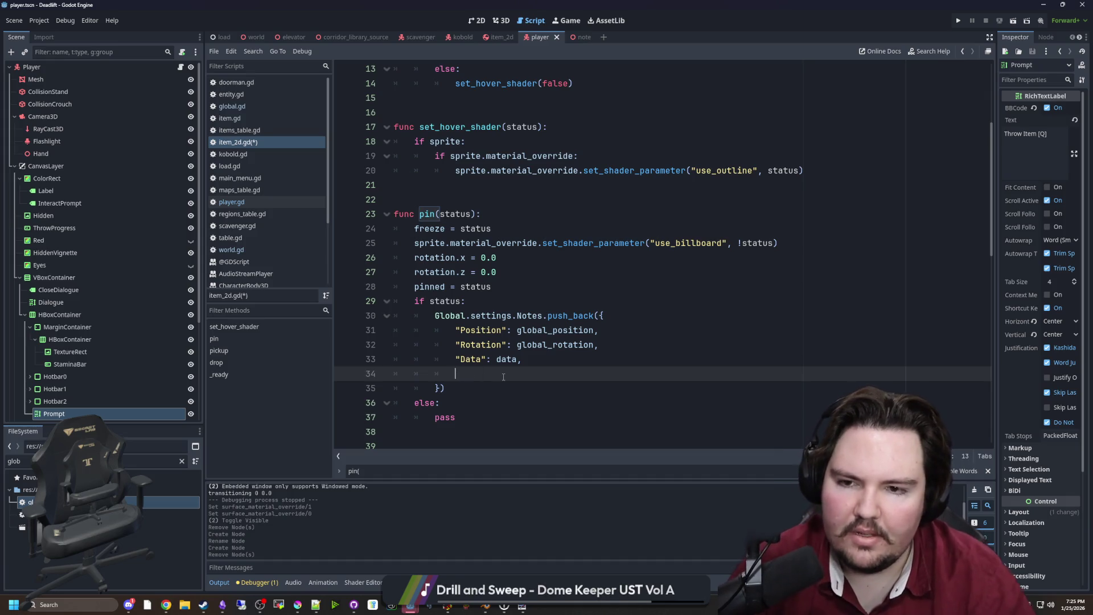
Step: Run the game to test the pinning changes
mouse_move(410, 607)
click(545, 550)
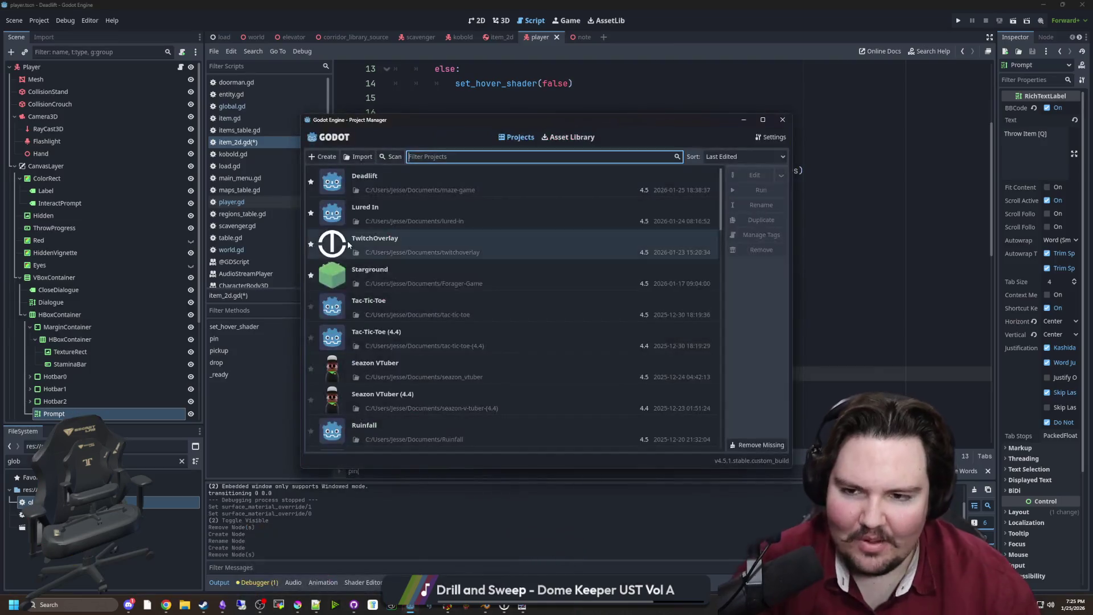
key(alt+Tab)
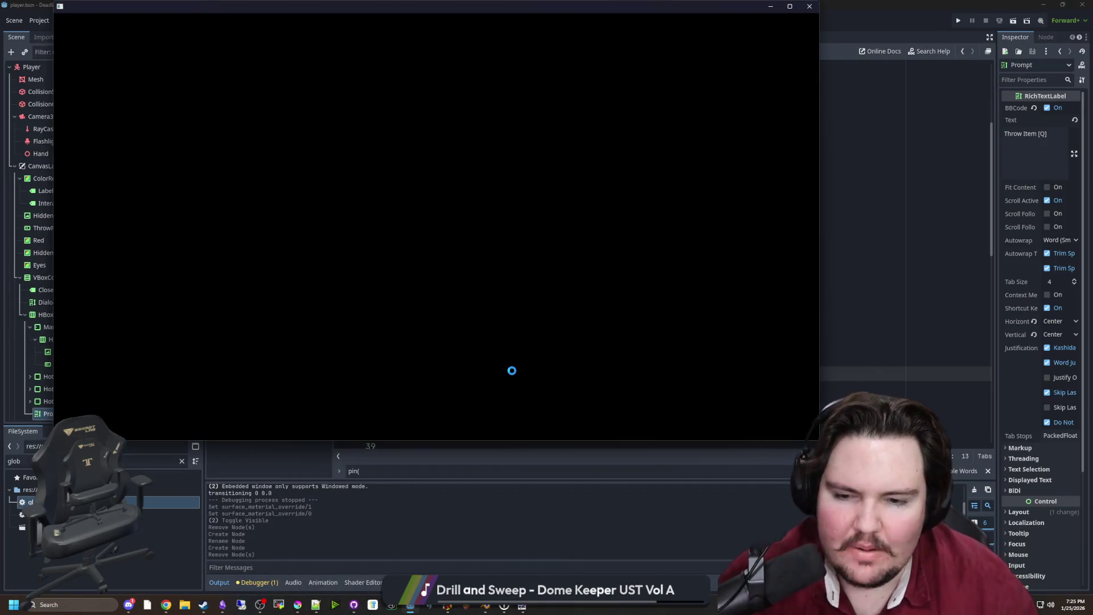
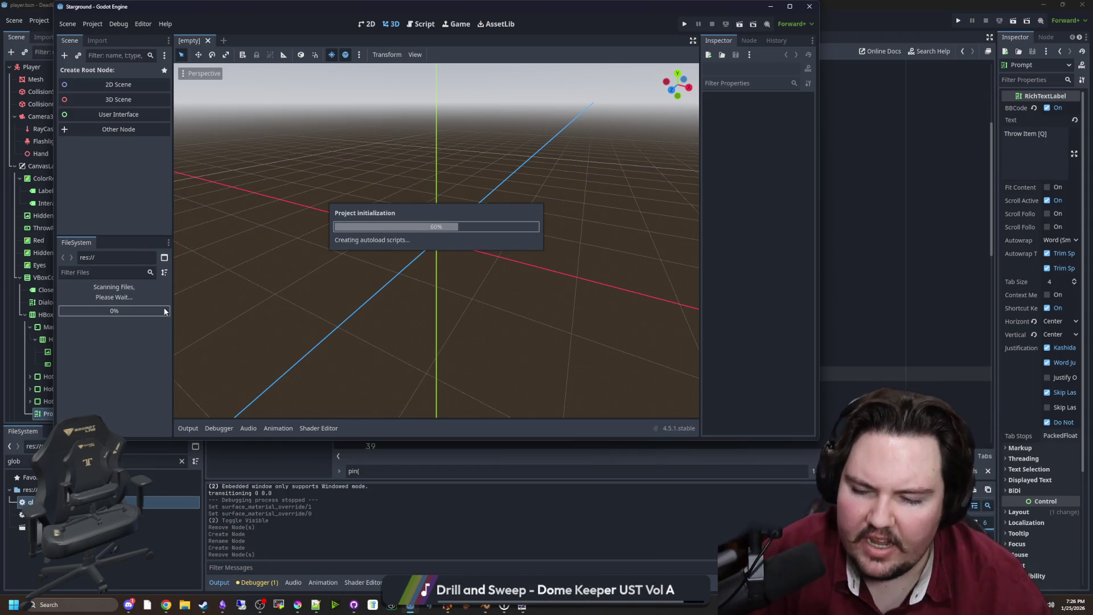
Step: Filter the Stargound FileSystem for 'tesla_c' and open tesla_coil.gd in the script editor
click(122, 271)
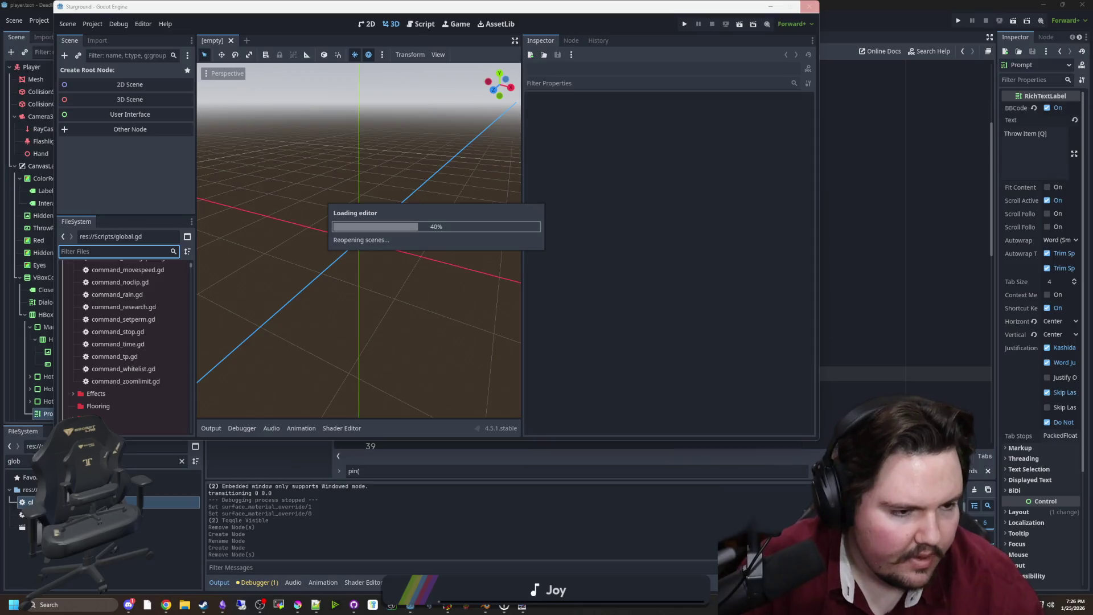
key(super+d)
key(super+d)
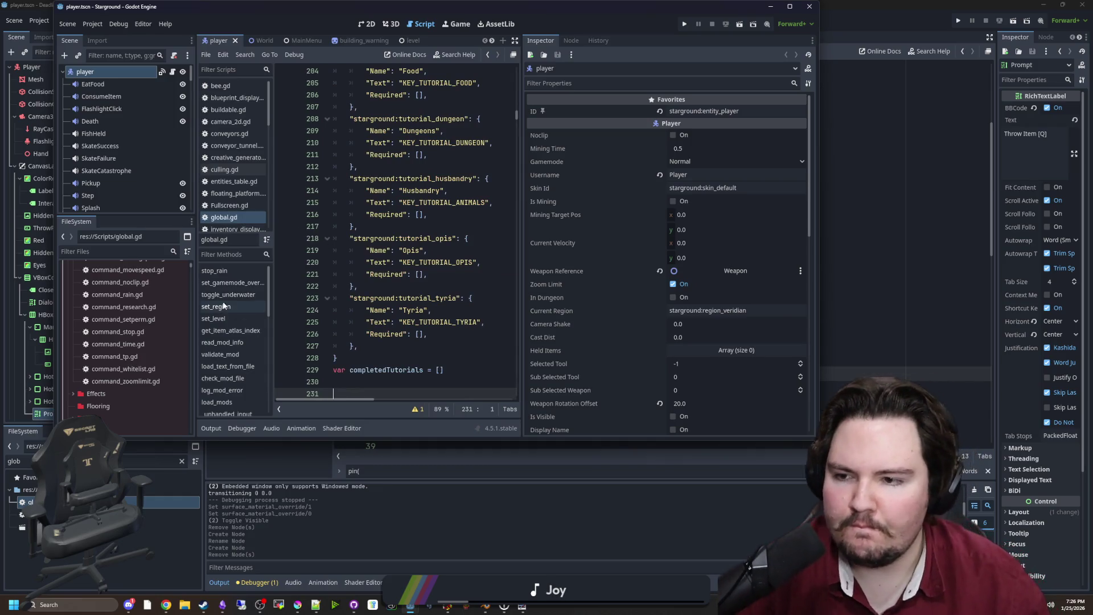
click(159, 251)
text(tesla_c)
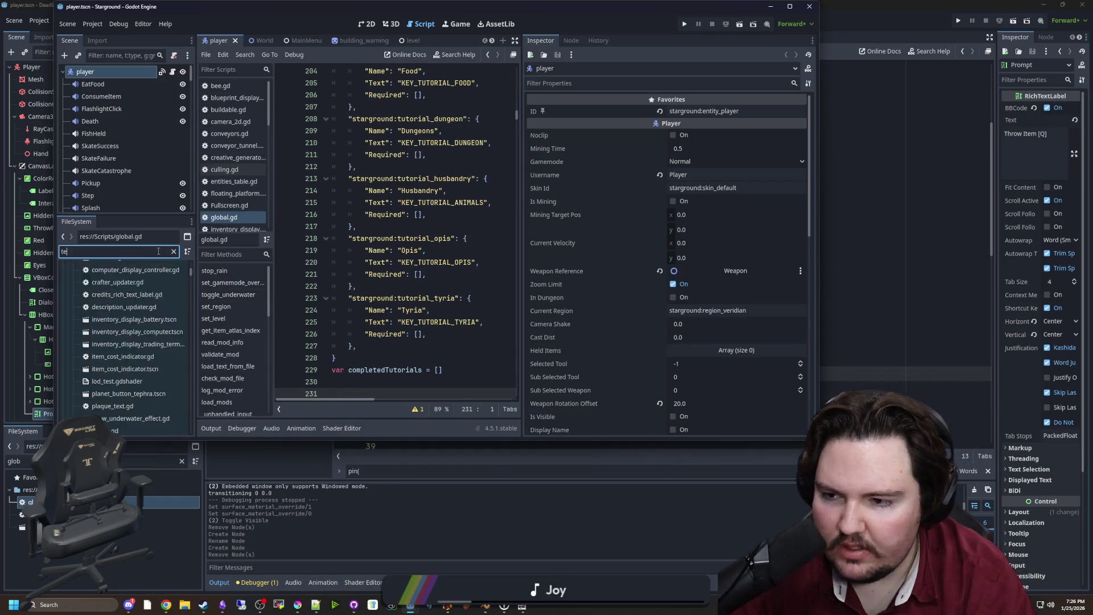
double_click(114, 305)
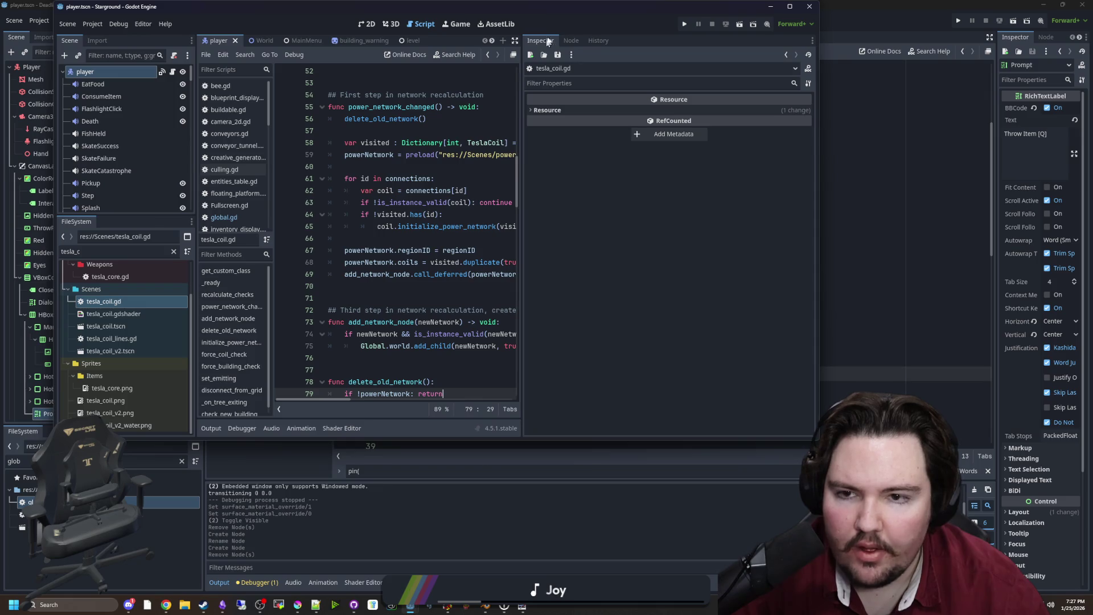
double_click(582, 12)
Step: Find the get_instance_id call in tesla_coil.gd, then minimize the Stargound window
click(551, 263)
key(ctrl+f)
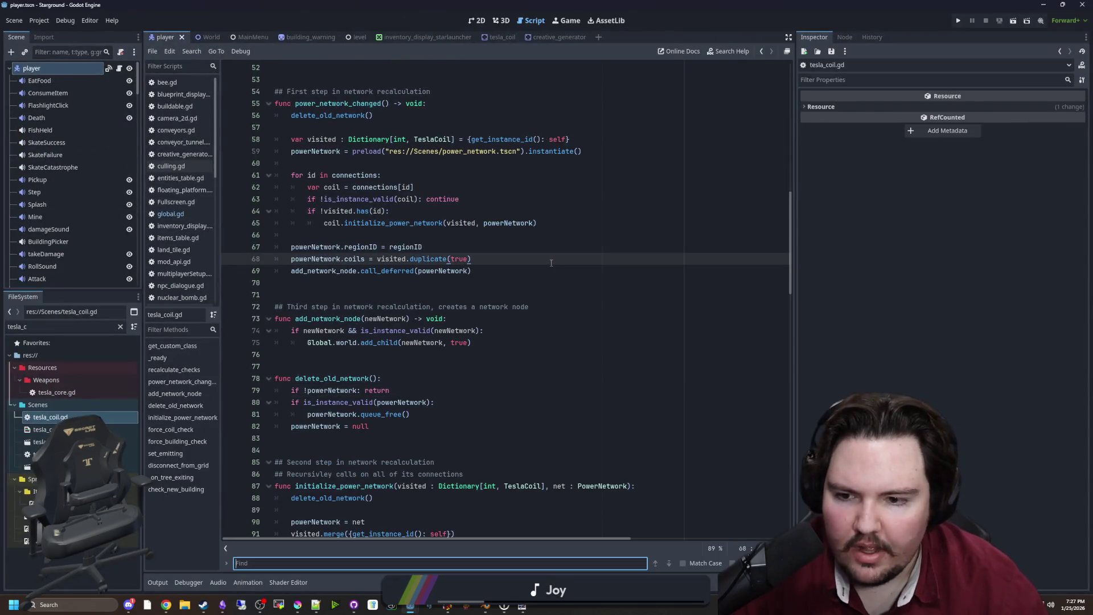
text(i)
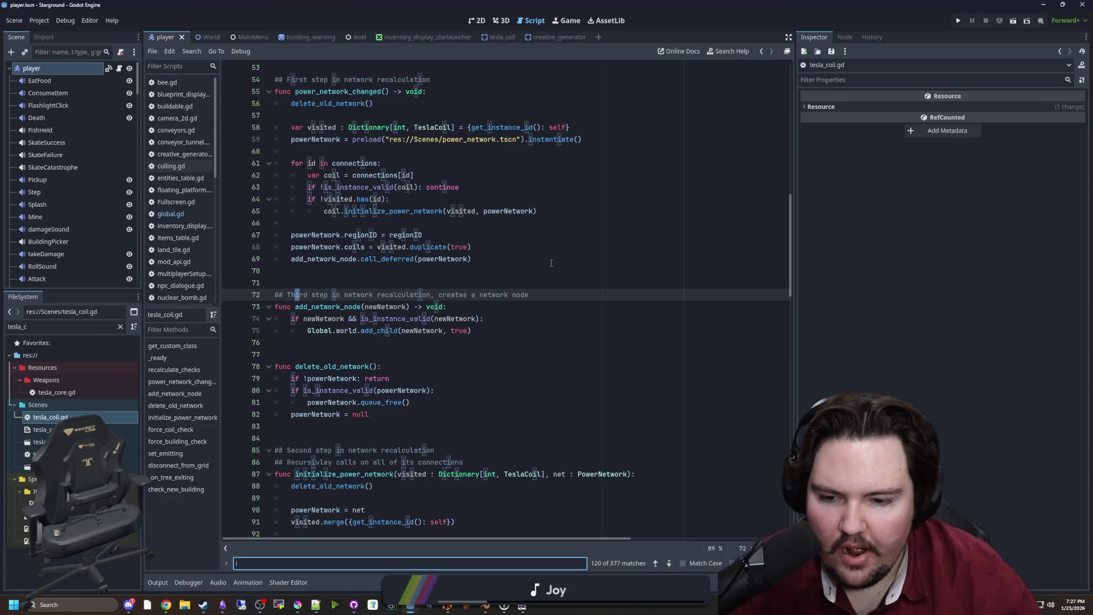
click(455, 366)
scroll(433, 399, down, 1)
drag(423, 486, 360, 486)
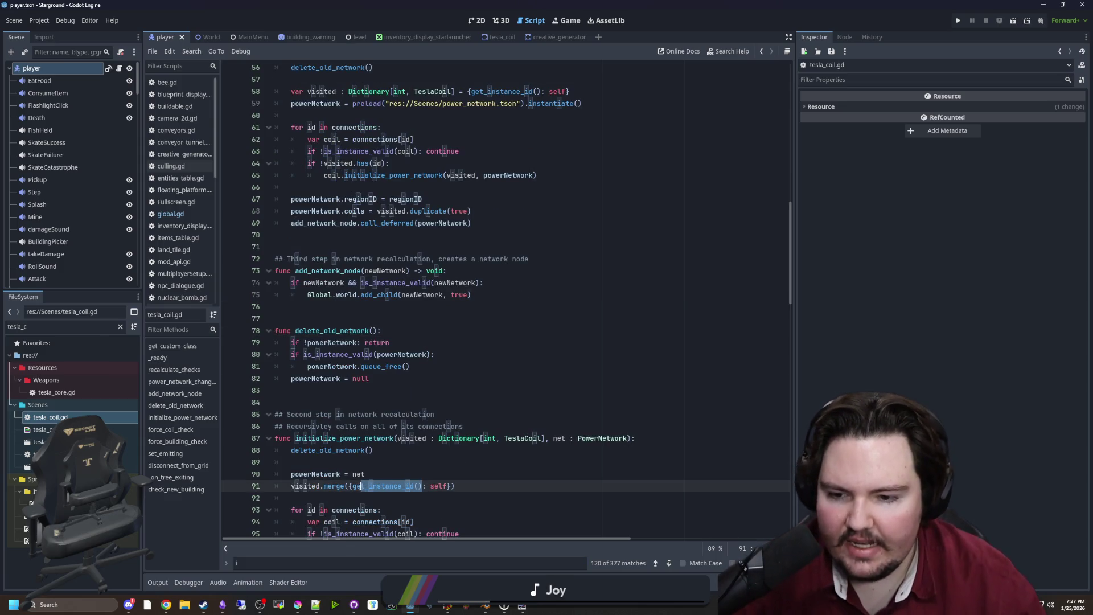
click(589, 365)
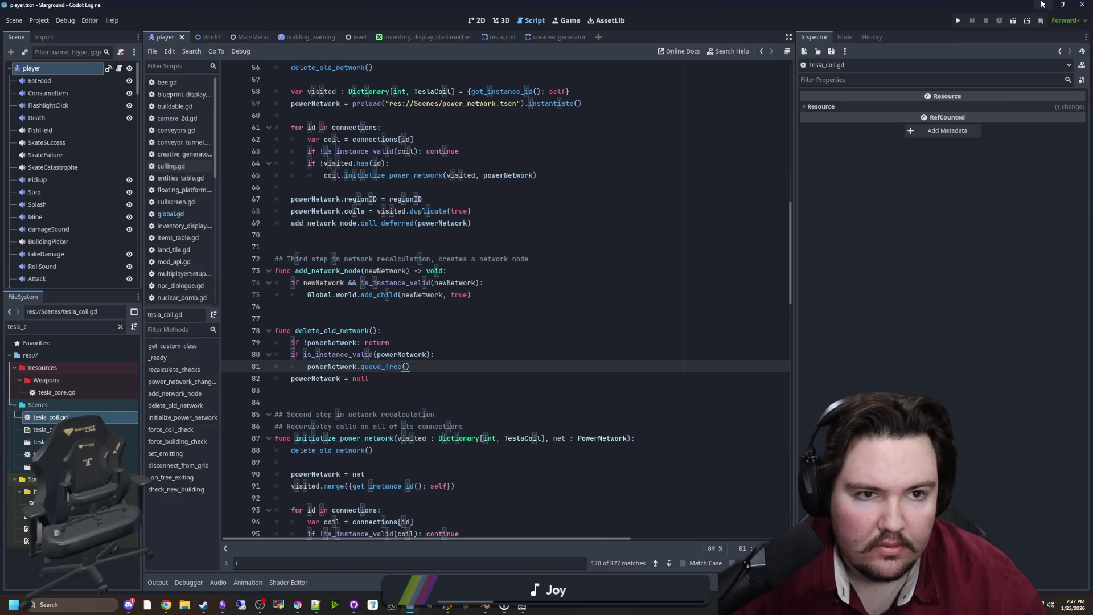
click(1043, 5)
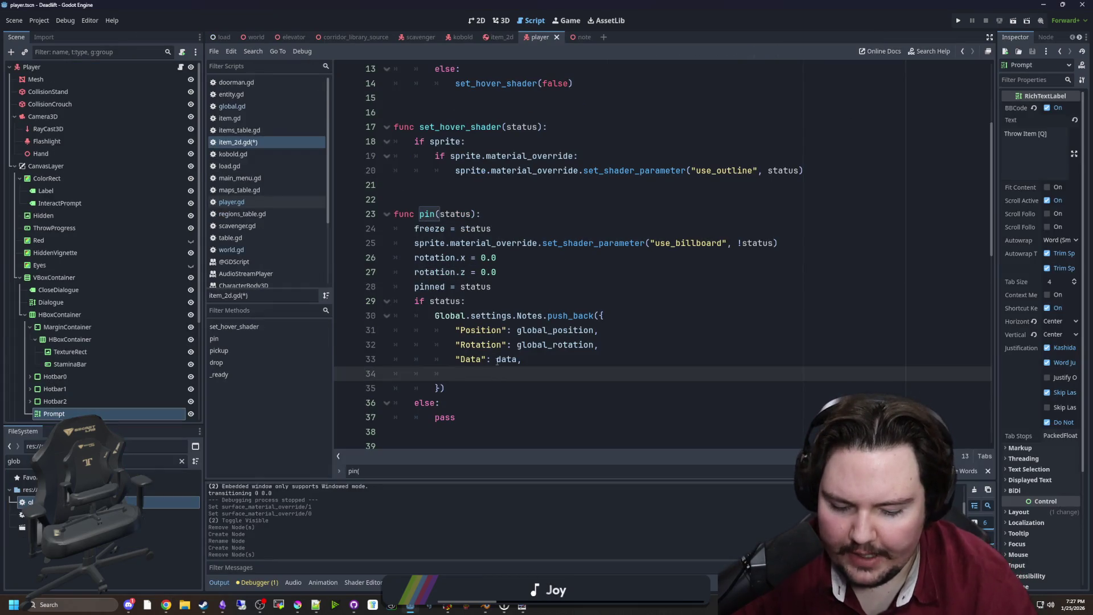
Step: Add an "InstanceID": get_instance_id() entry to the note dictionary in pin()
text("ID":)
text(get_instance_id())
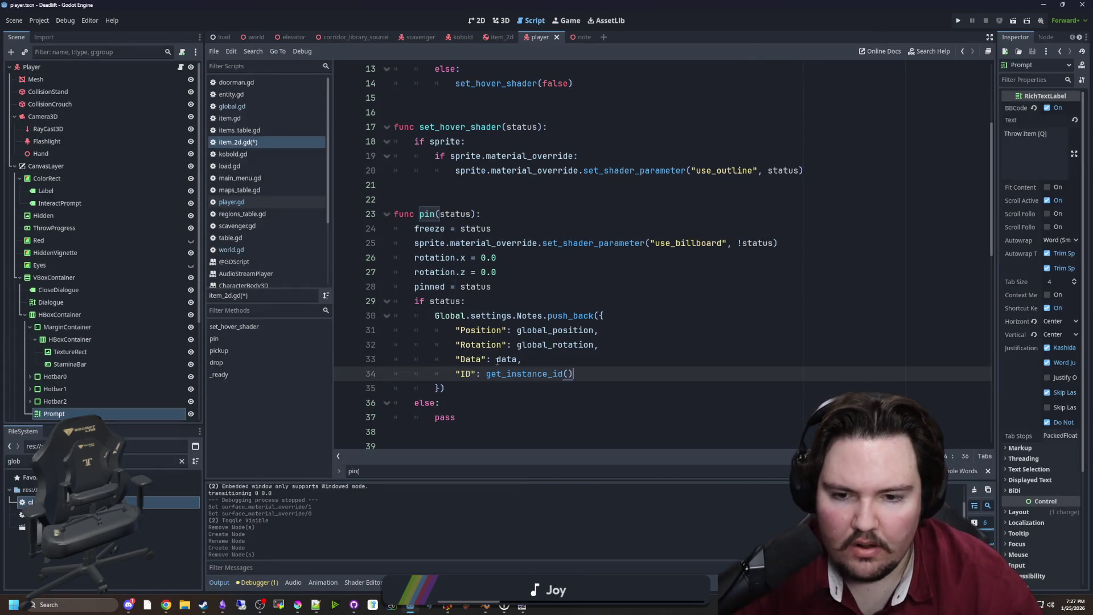
click(475, 373)
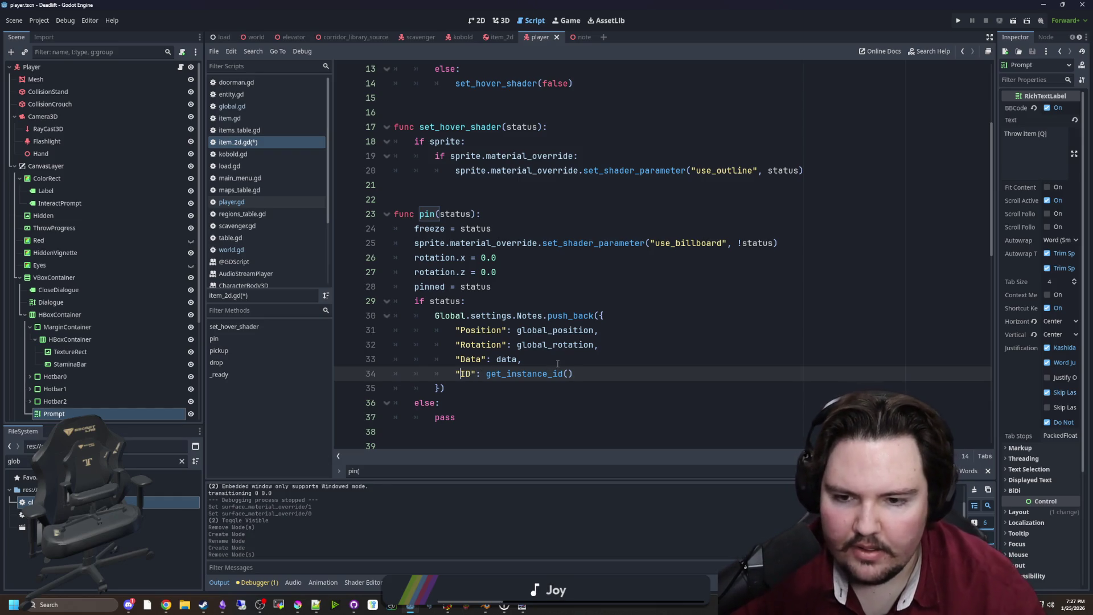
text(Instance)
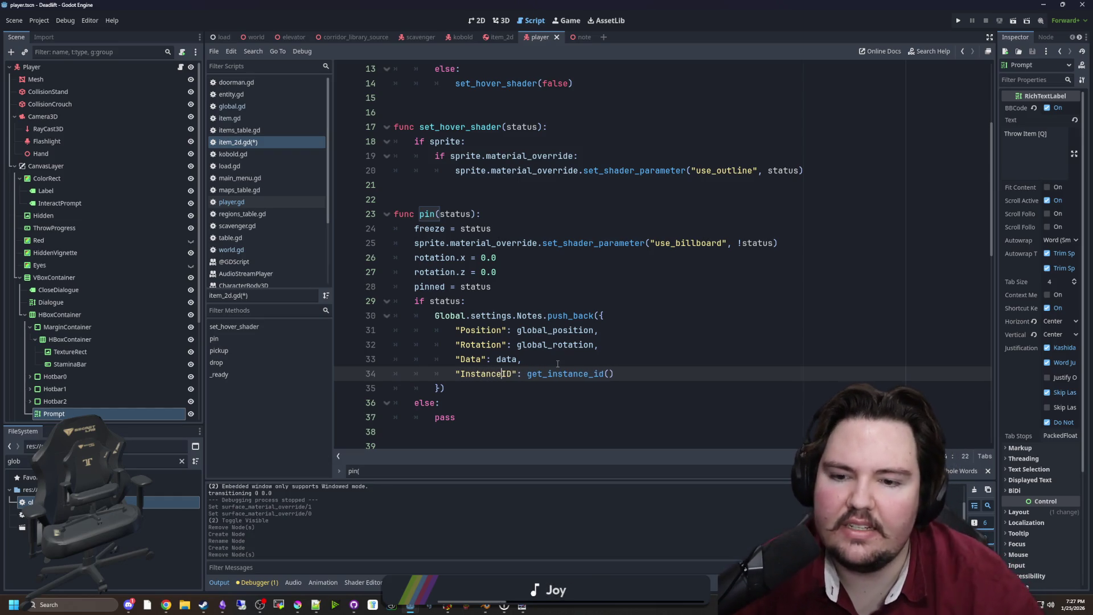
click(485, 367)
double_click(485, 370)
scroll(485, 368, down, 2)
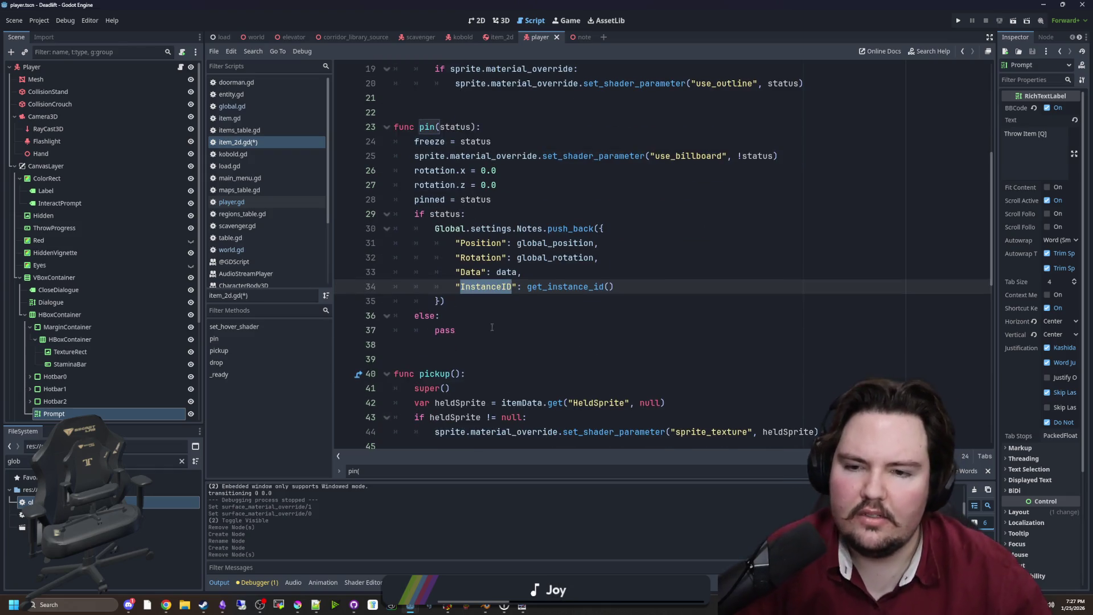
key(Down)
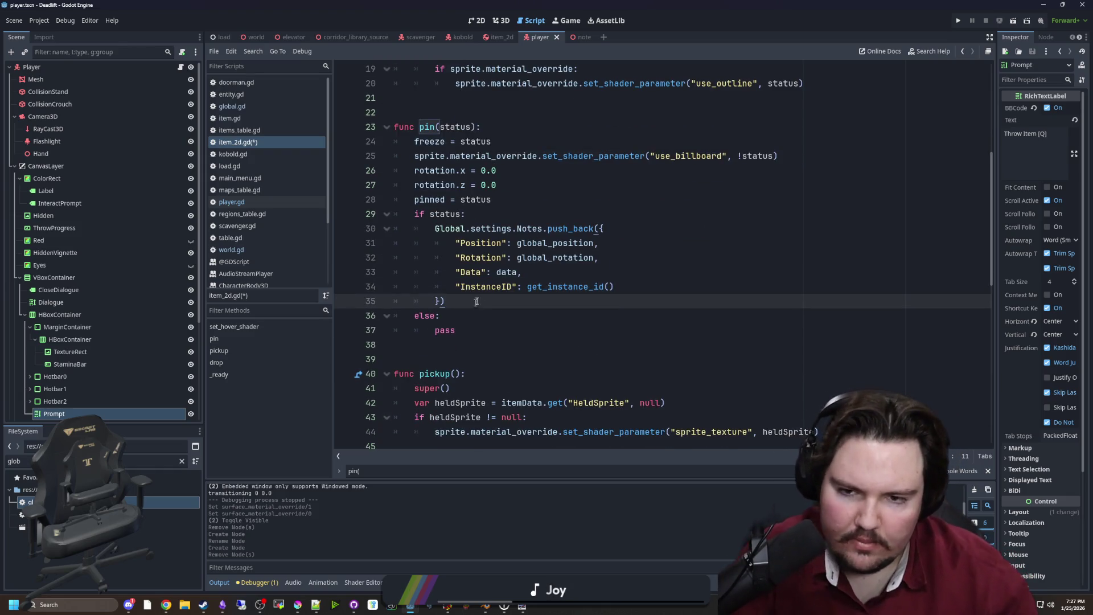
Step: Remove the push_back call on line 30 of pin()
drag(456, 330, 434, 330)
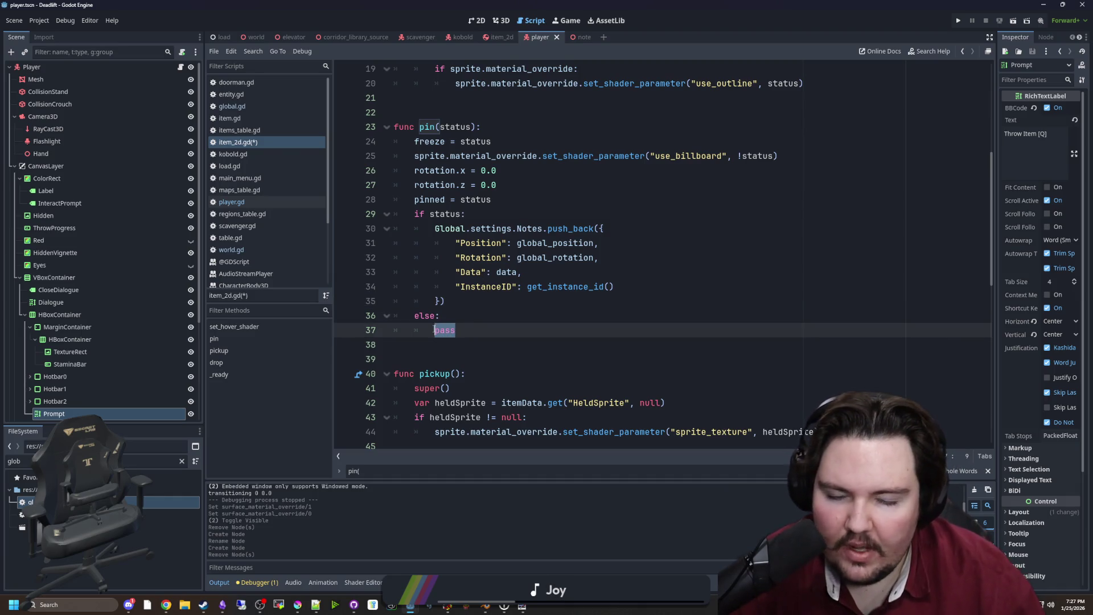
click(486, 307)
scroll(495, 310, up, 1)
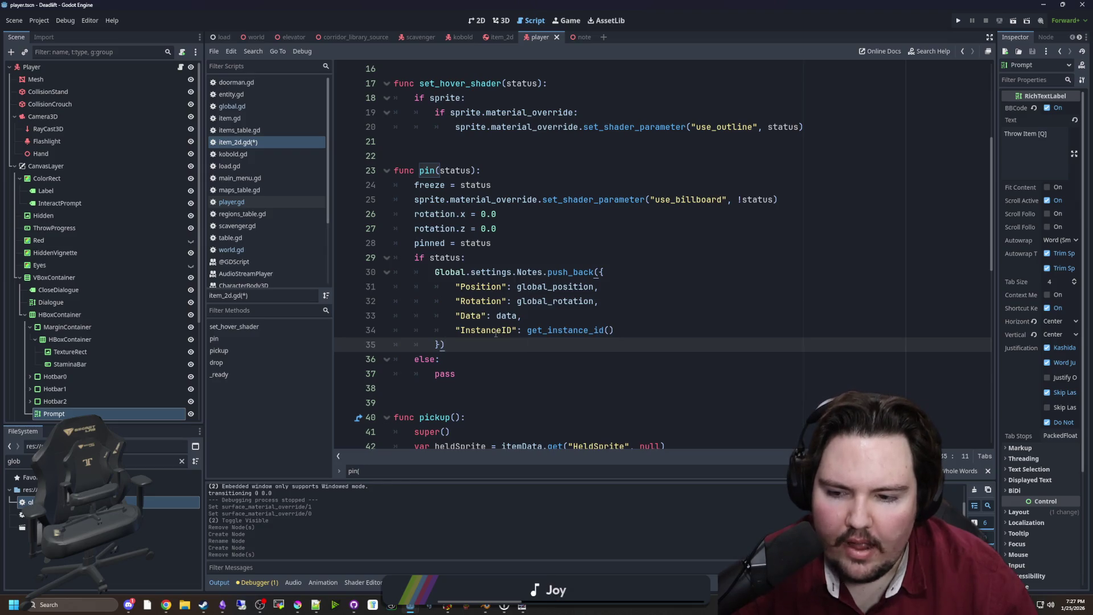
click(488, 353)
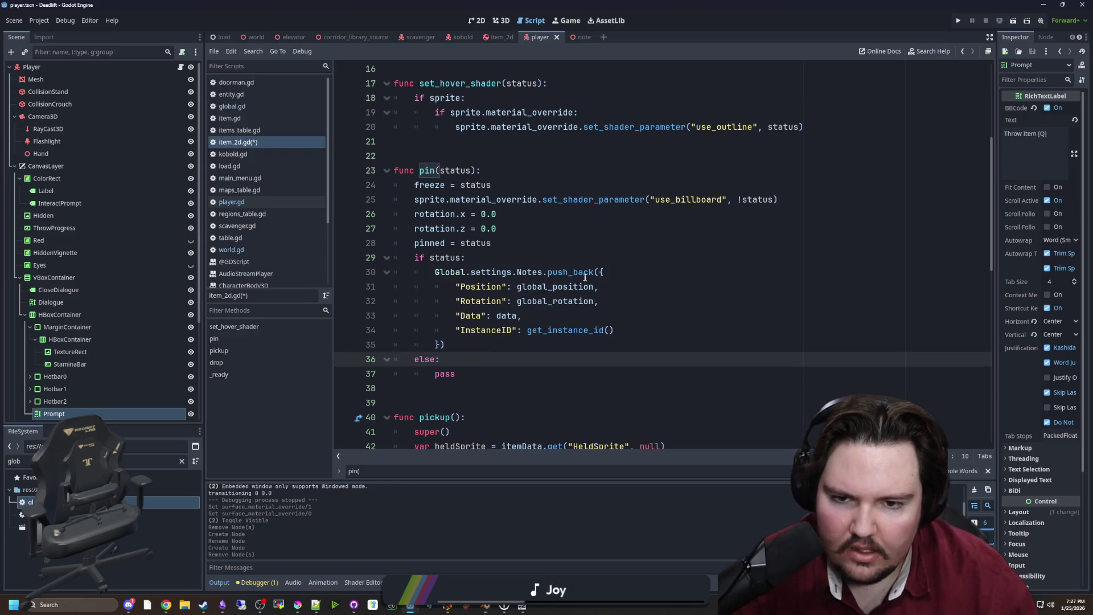
mouse_move(598, 273)
mouse_down()
mouse_move(542, 272)
mouse_move(608, 272)
mouse_up()
text([)
key(BackSpace)
Step: Make line 30 assign the note dictionary to Global.settings.Notes[get_instance_id()]
drag(617, 330, 528, 330)
key(ctrl+c)
click(548, 272)
key(ctrl+v)
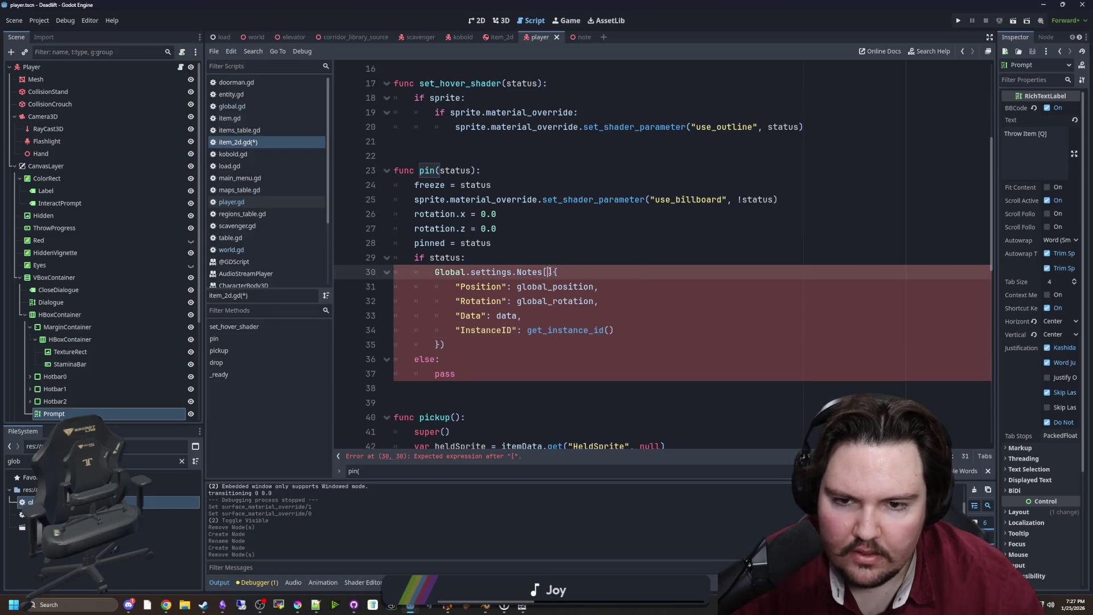
key(Right)
text(=)
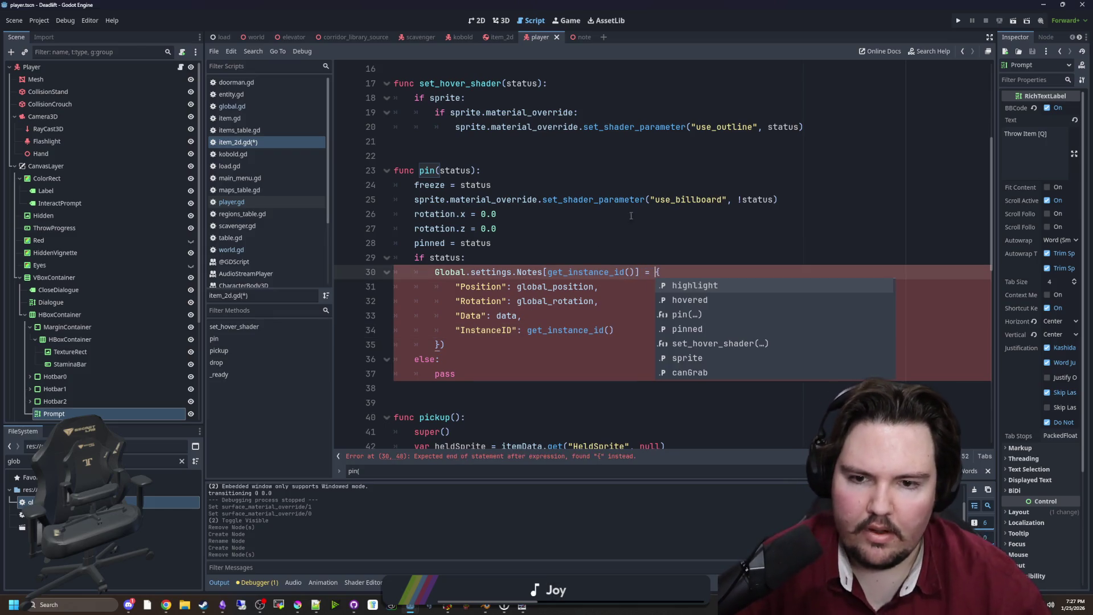
click(599, 229)
click(471, 341)
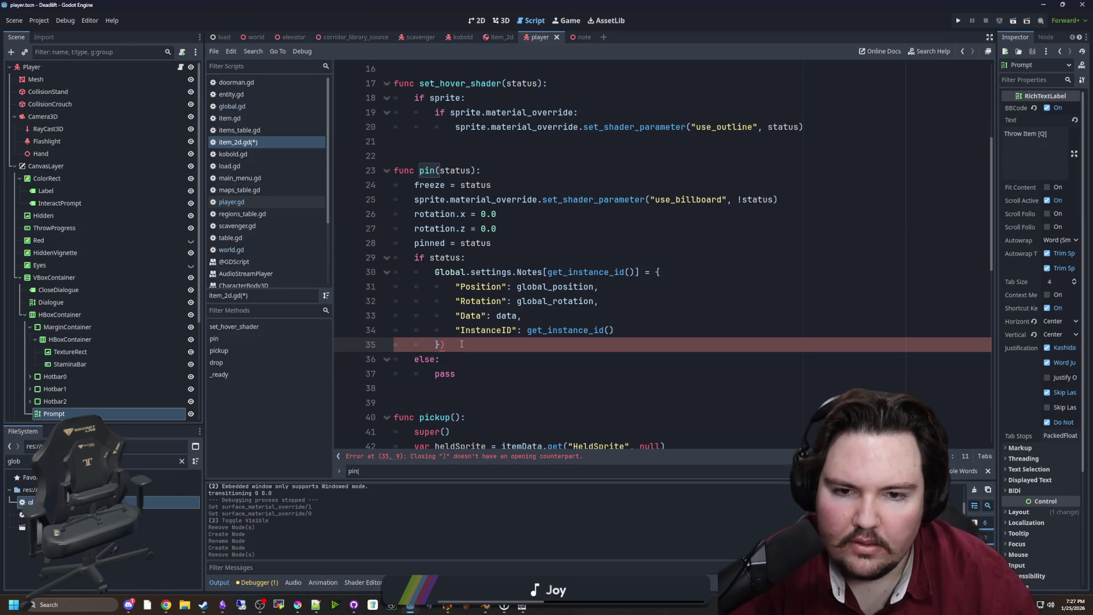
Step: Fix the closing brace of the note dictionary and save item_2d.gd
click(569, 243)
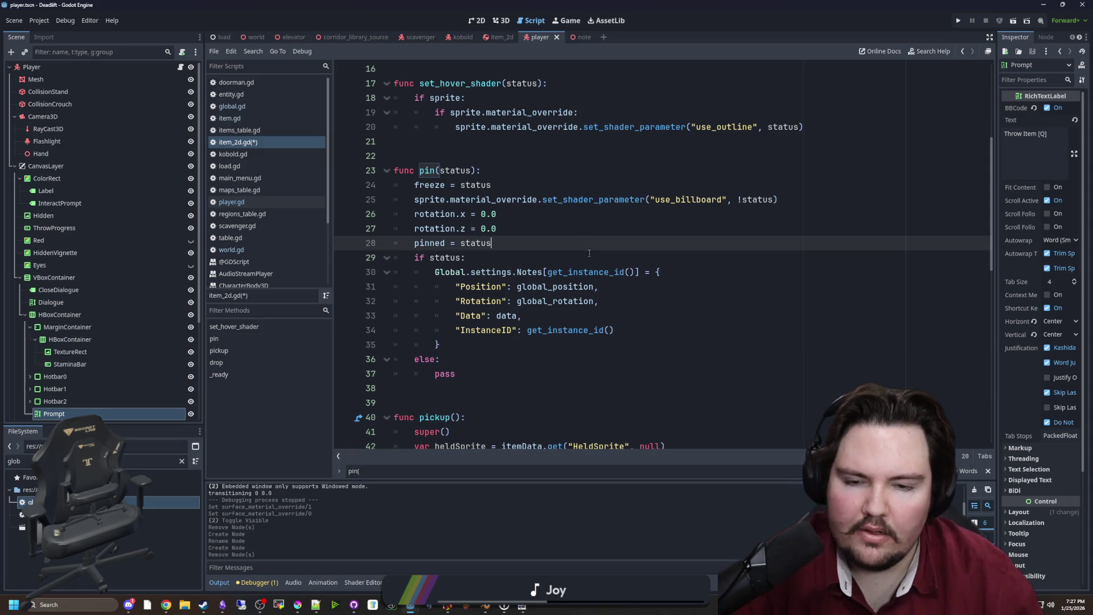
click(569, 257)
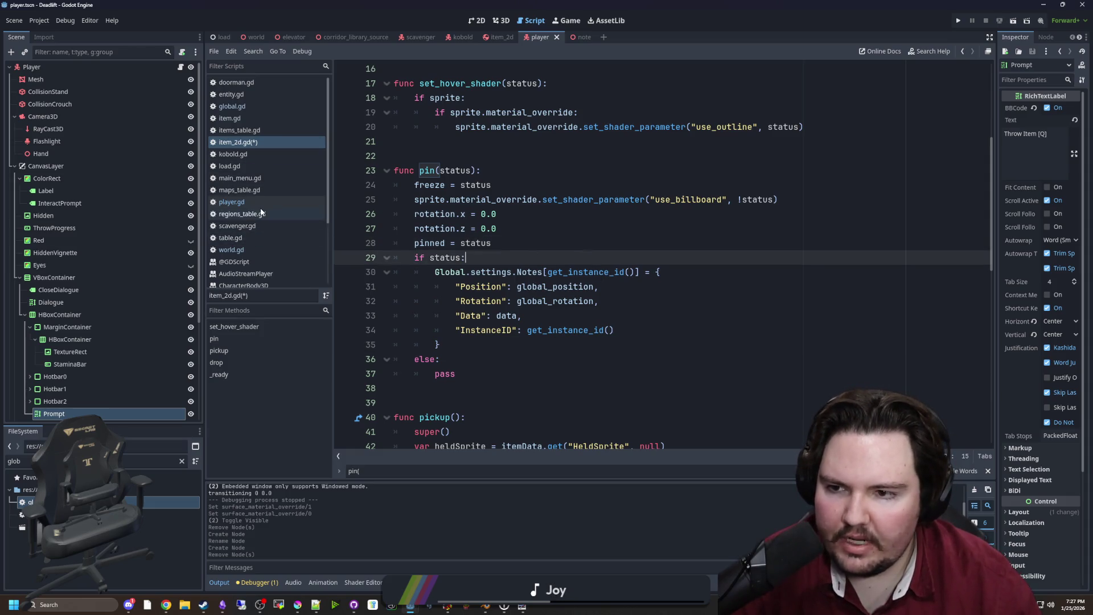
click(532, 344)
key(ctrl+s)
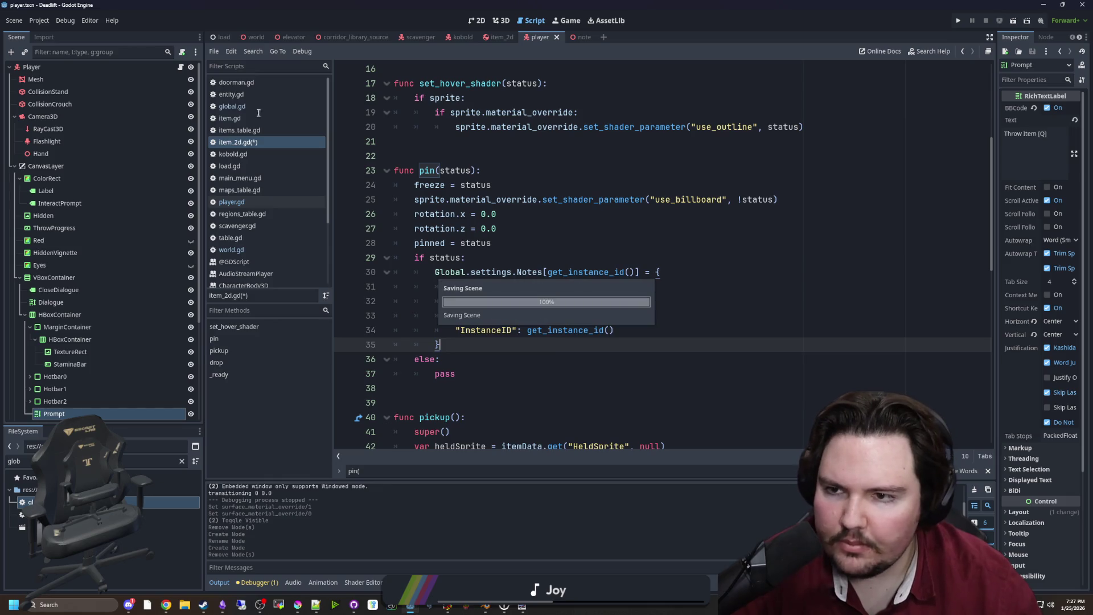
click(257, 107)
Step: Change the Notes default in global.gd from [] to {} and save it
click(477, 272)
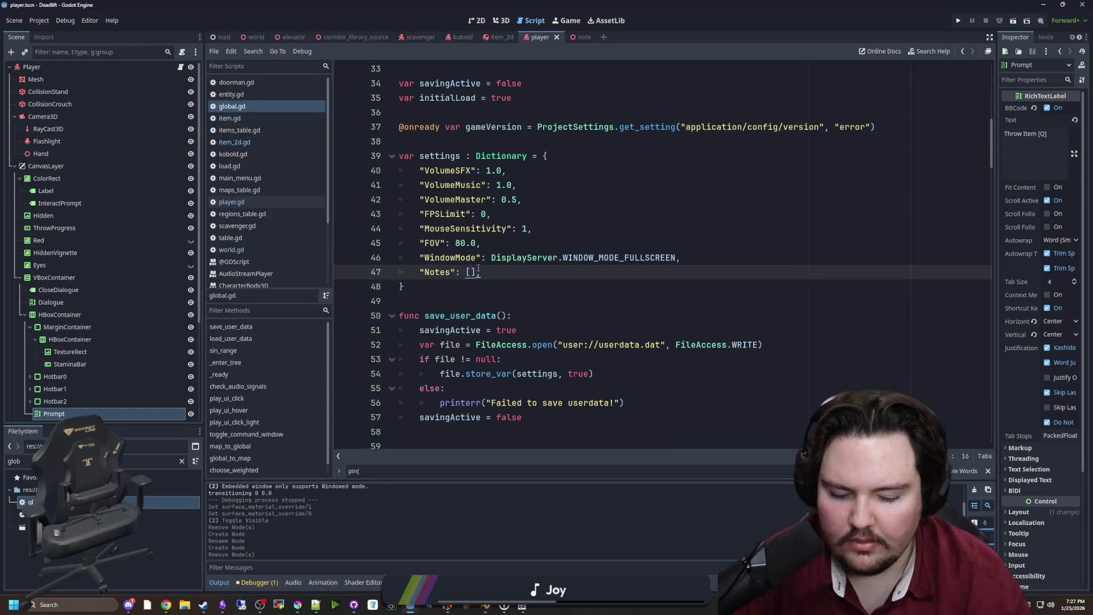
key(BackSpace)
key(BackSpace)
text({})
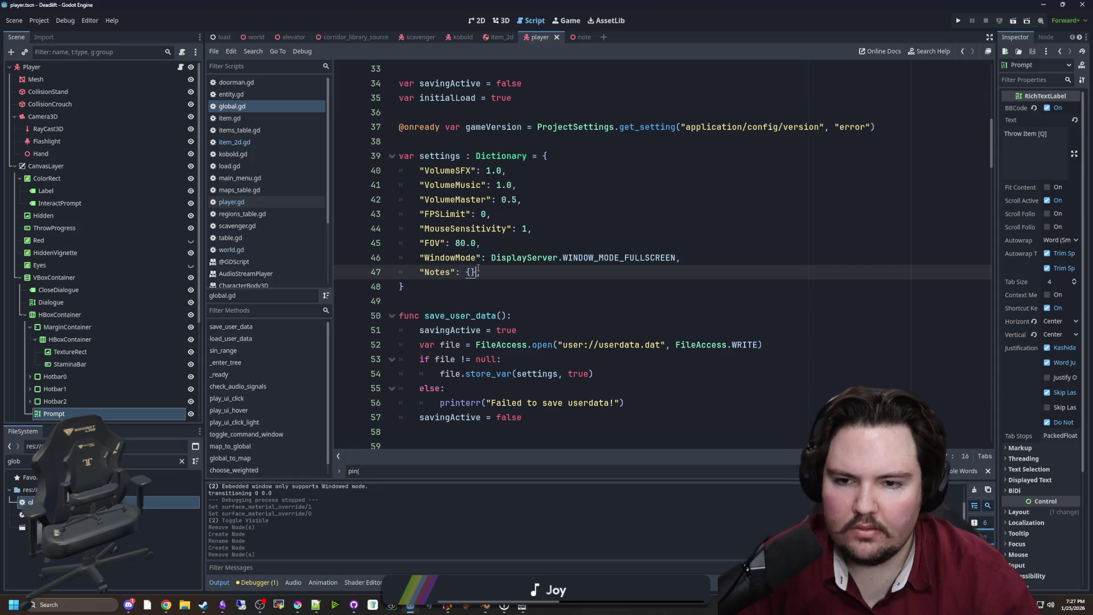
key(End)
key(ctrl+s)
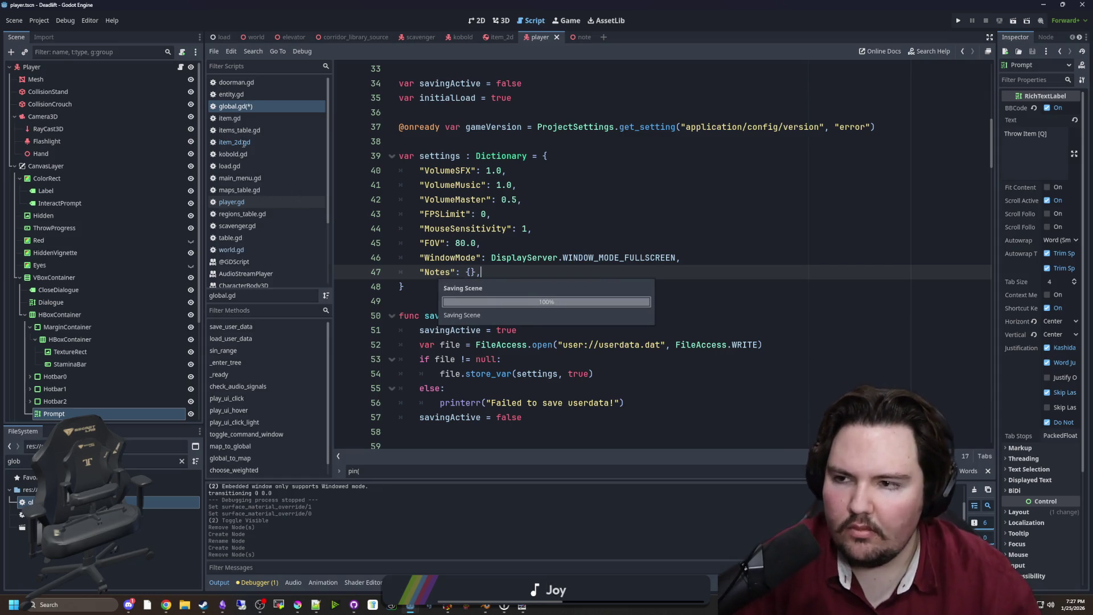
Step: Replace pass in pin()'s else branch with Global.settings.Notes.erase(get_instance_id()) and save
click(244, 142)
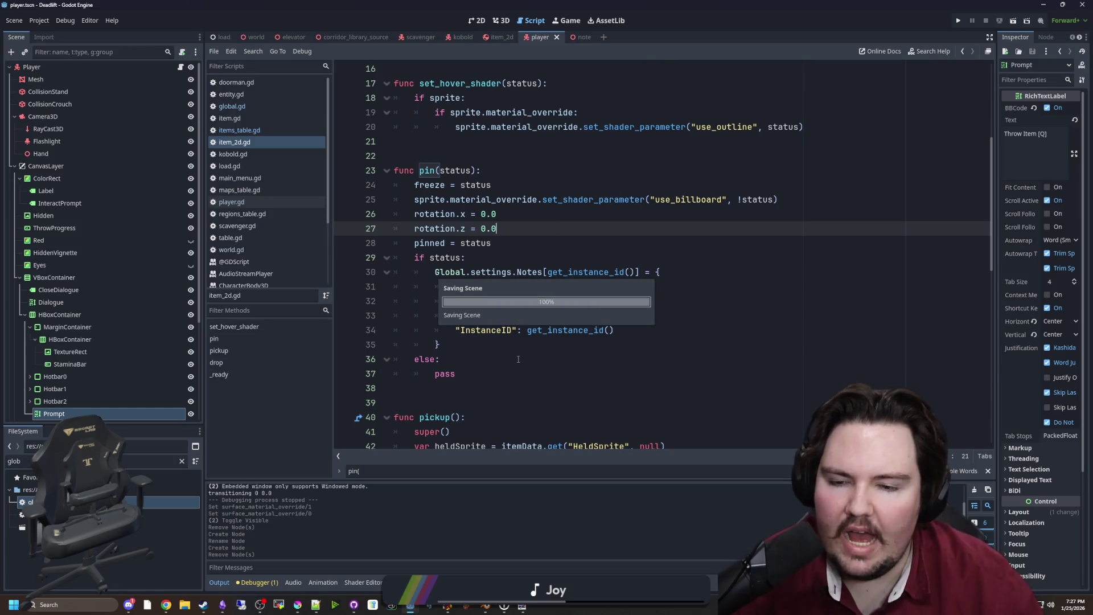
click(478, 362)
click(490, 370)
key(BackSpace)
key(BackSpace)
key(BackSpace)
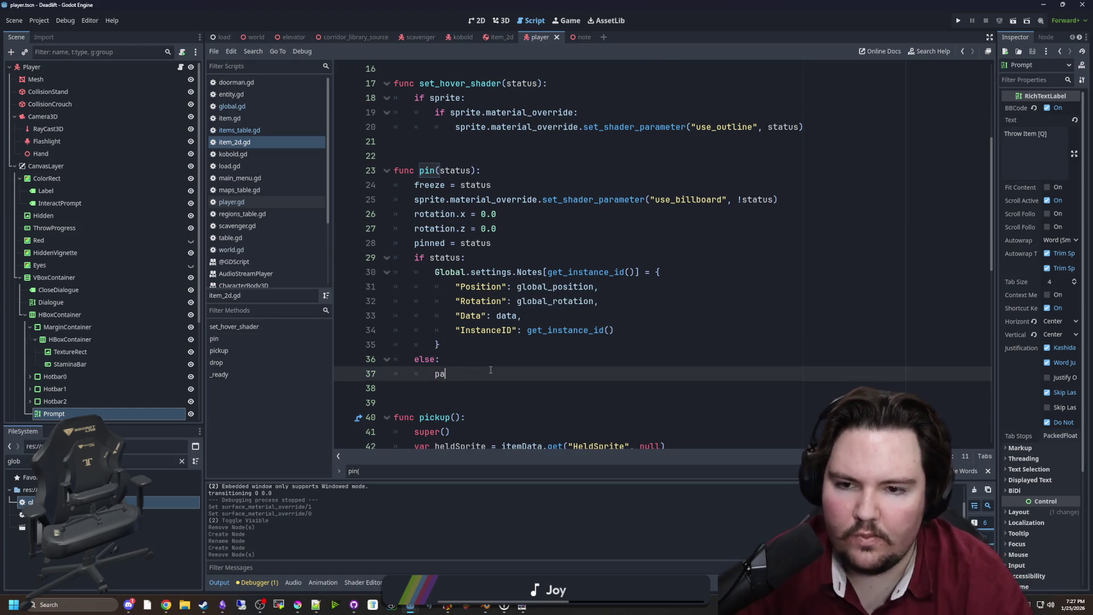
text(Global.settin)
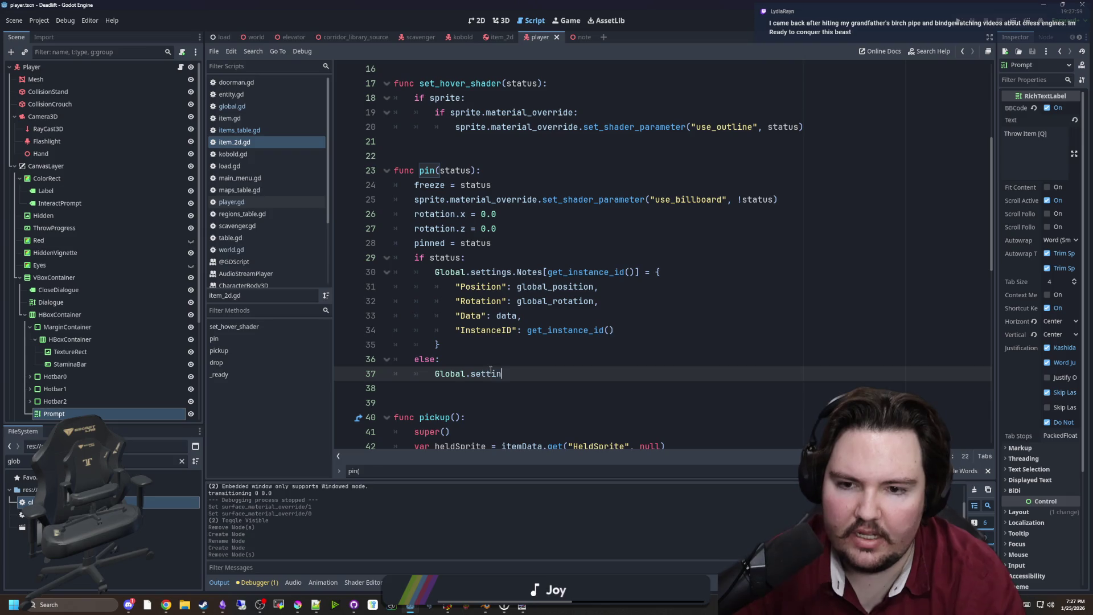
text(gs.Notes.erase(get_)
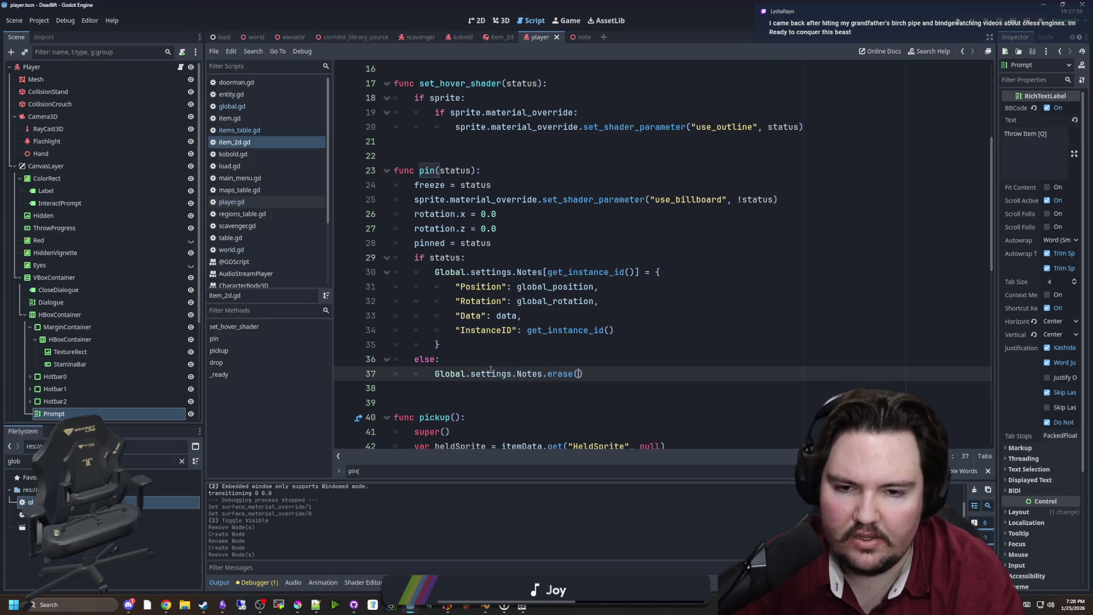
text(insta)
key(Return)
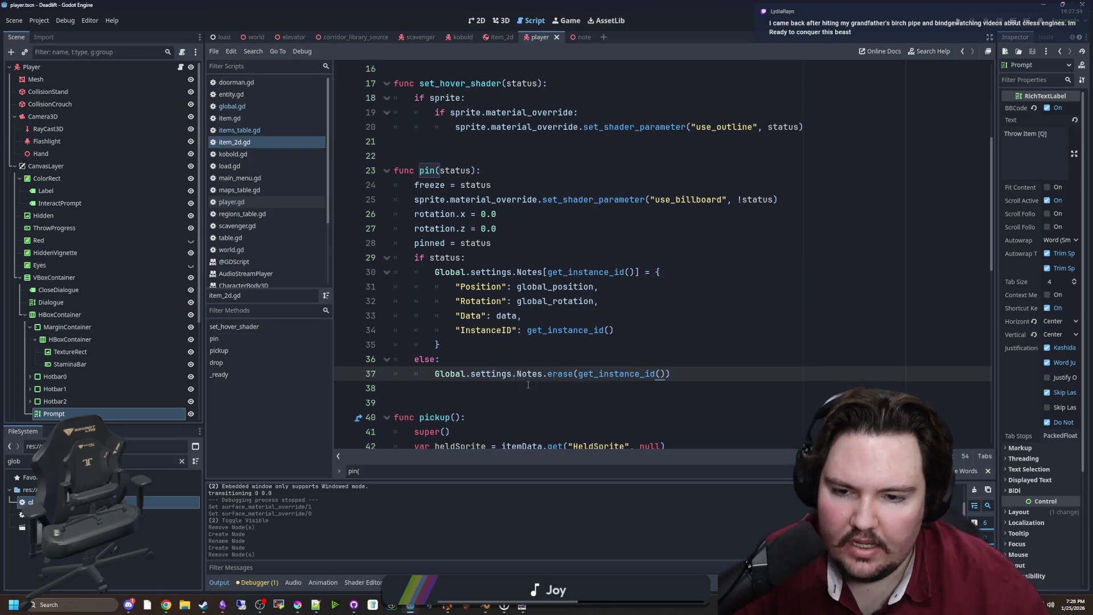
click(568, 374)
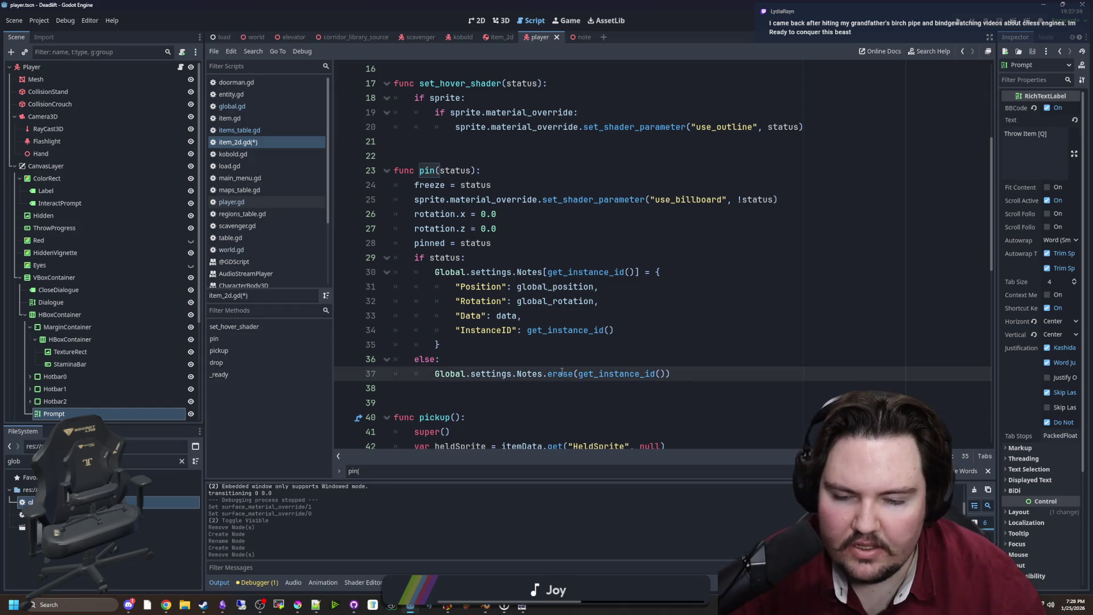
click(538, 357)
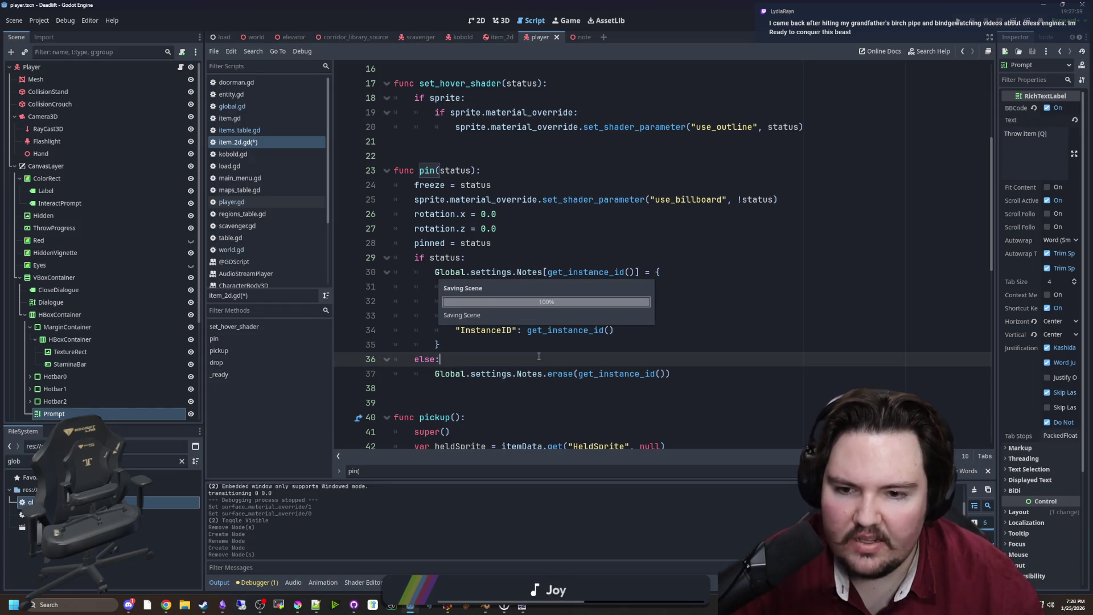
key(ctrl+s)
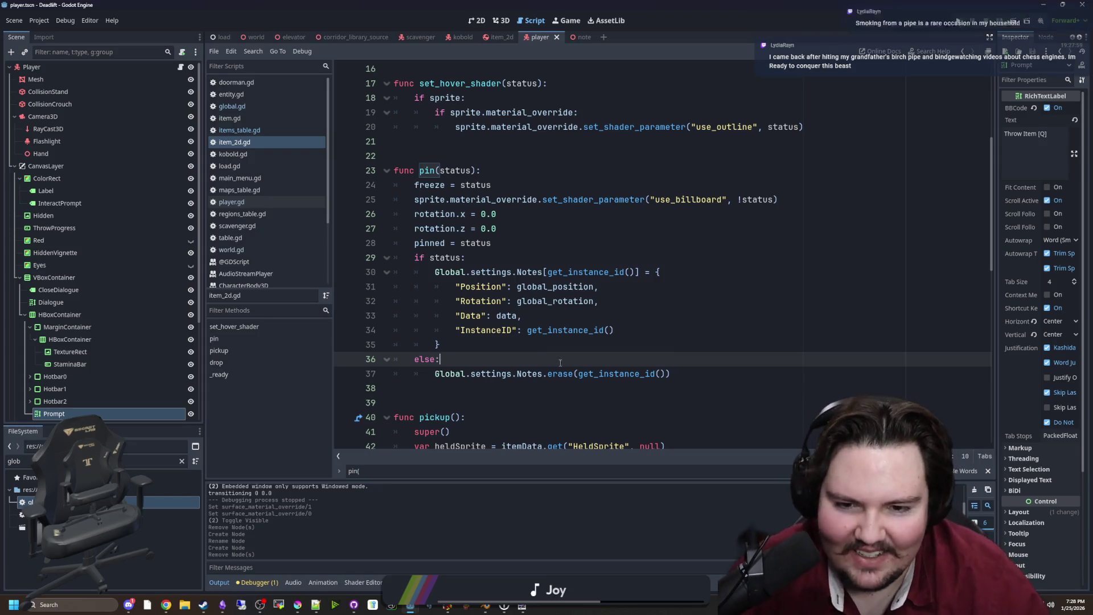
Step: Review the note-saving dictionary block on lines 30–35
click(626, 340)
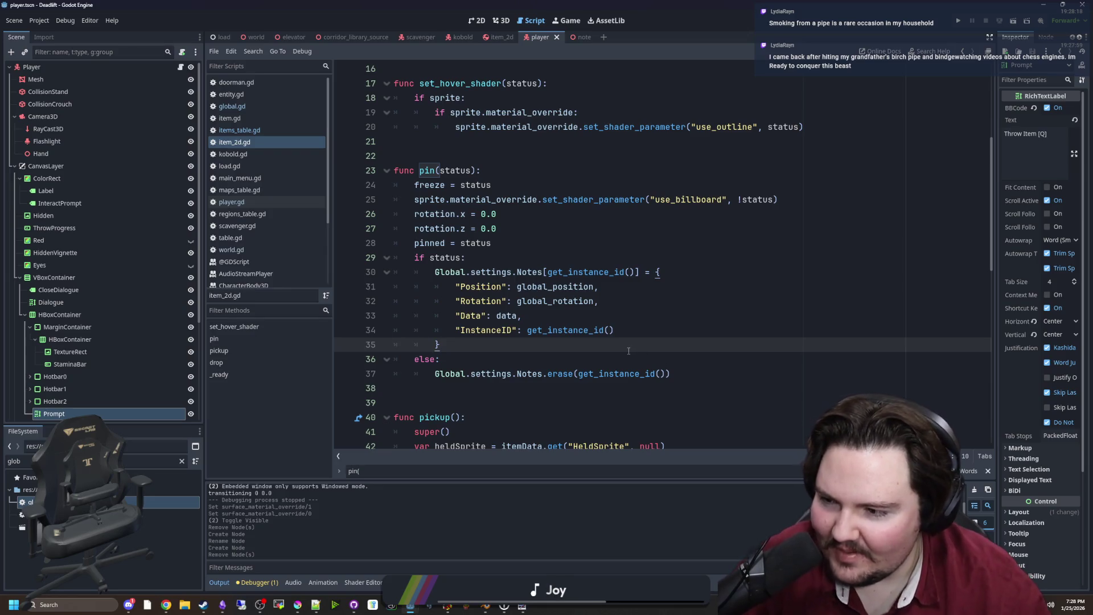
drag(560, 344, 344, 283)
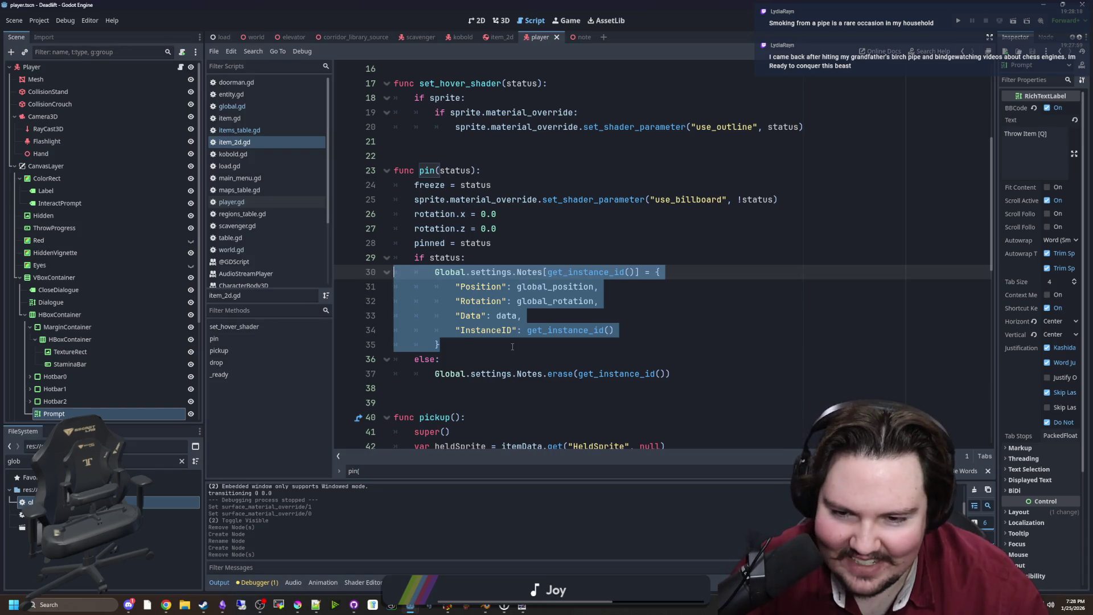
key(Left)
key(Left)
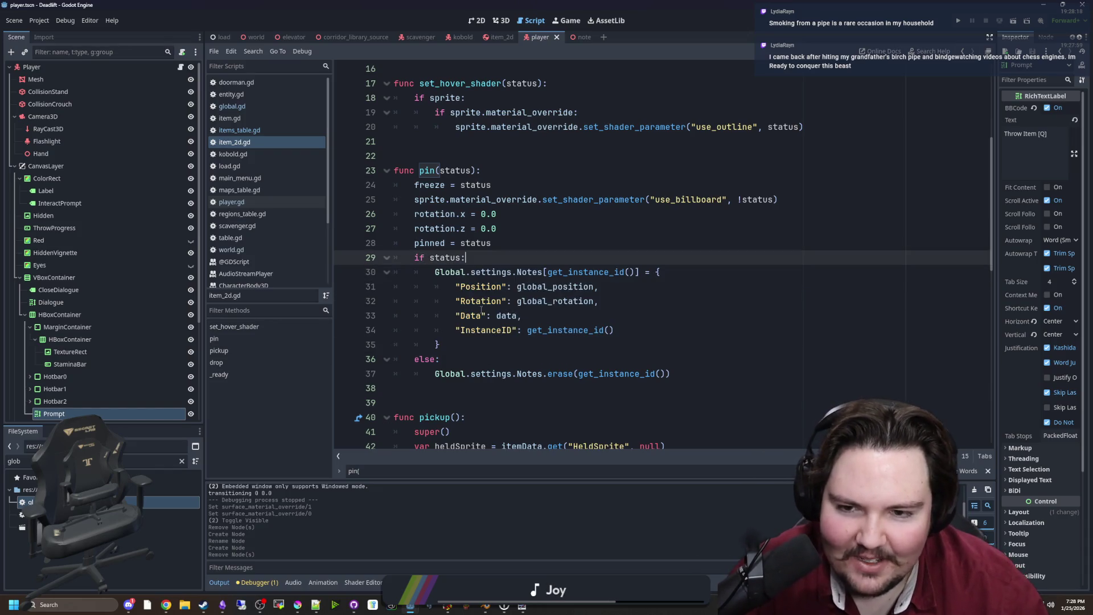
drag(466, 345, 363, 275)
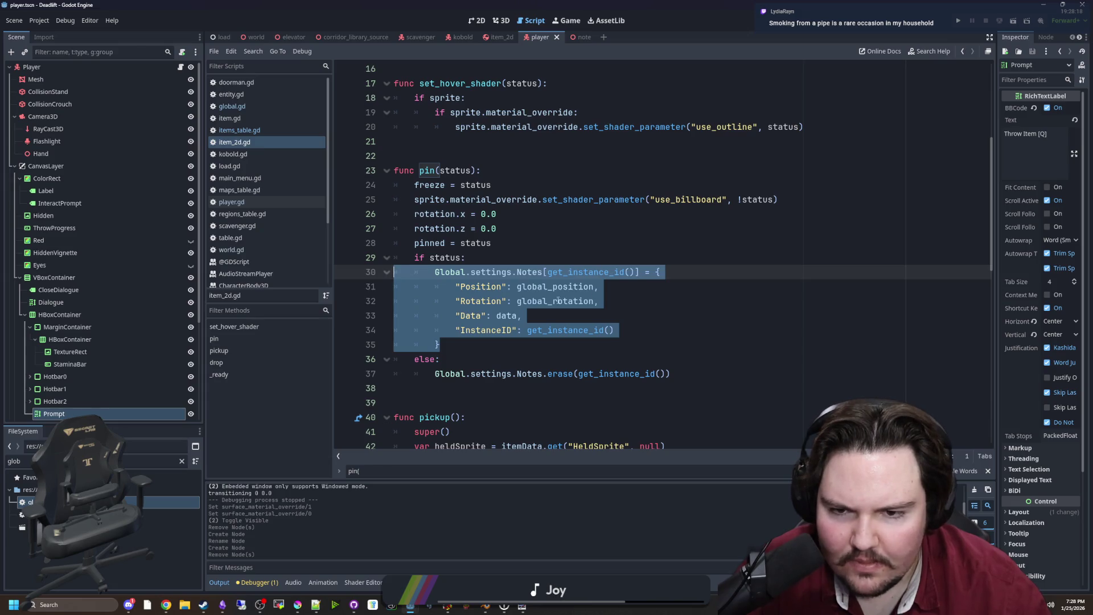
click(478, 342)
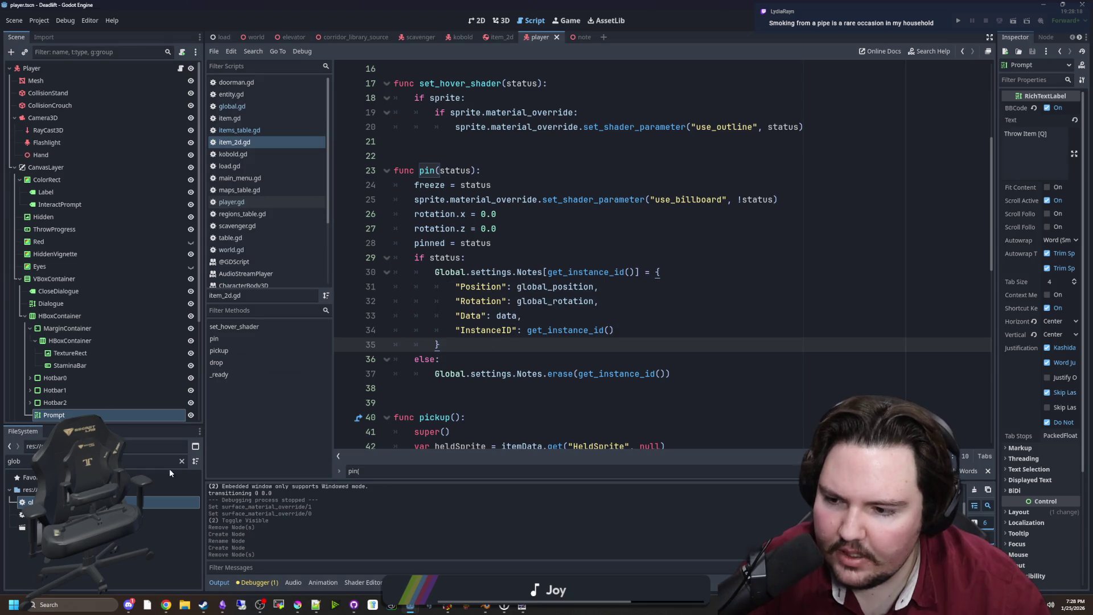
click(182, 462)
Step: Open world.gd and add 'for note in Global.settings.Notes:' after Global.initialLoad = false
text(world)
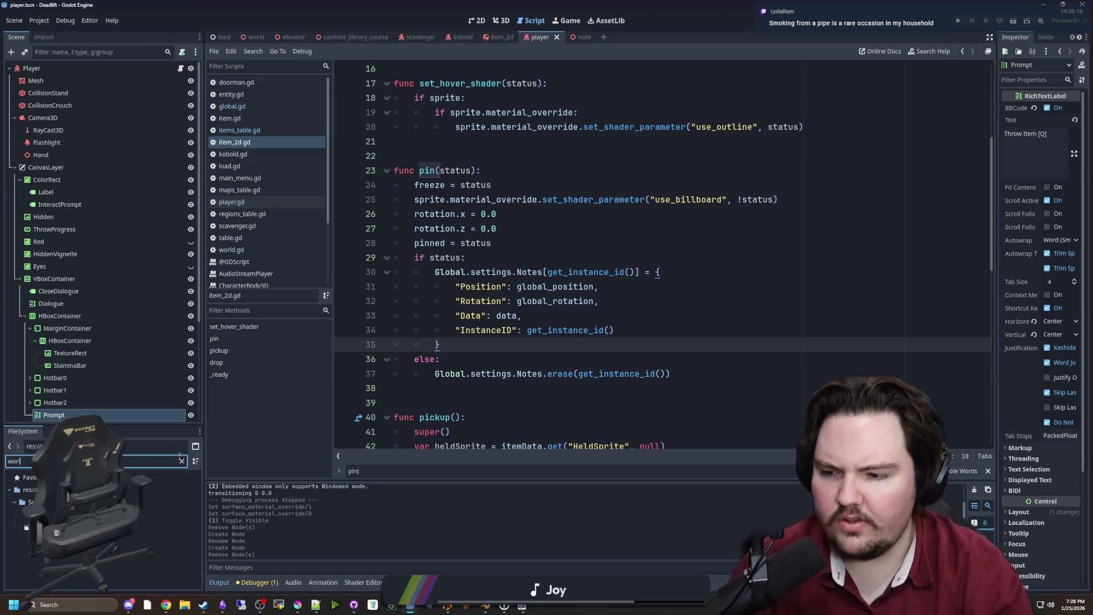
double_click(150, 514)
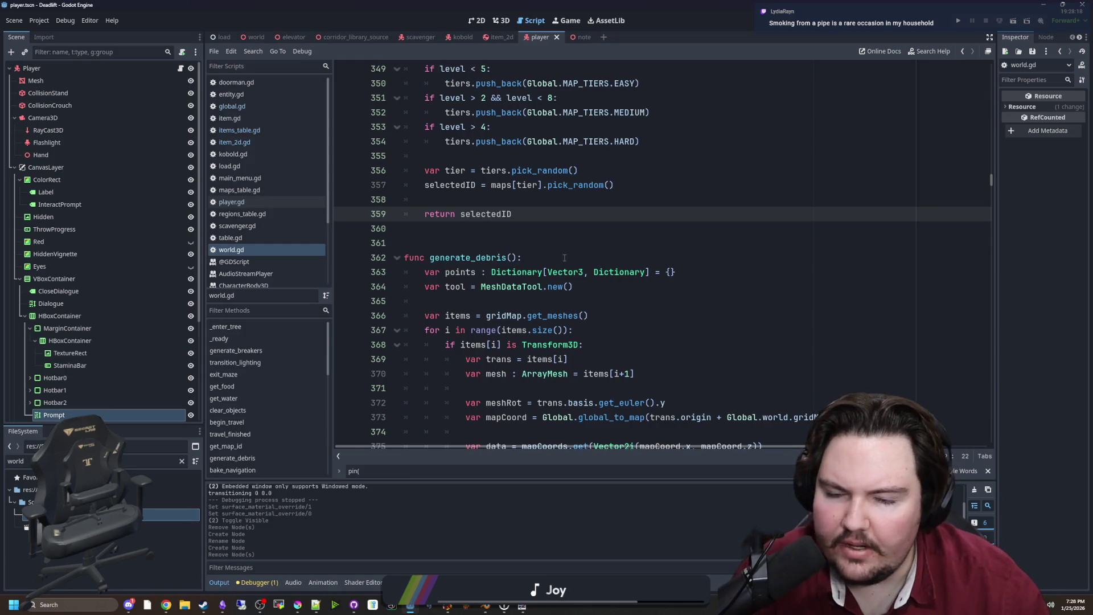
click(564, 243)
scroll(564, 243, up, 15)
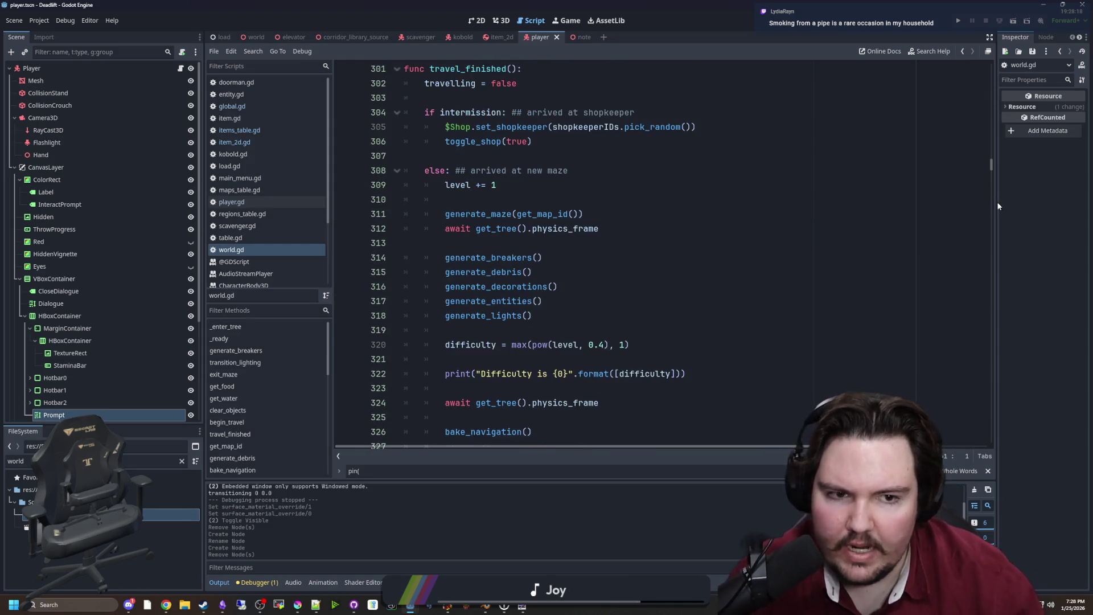
mouse_move(994, 159)
mouse_down()
mouse_move(995, 76)
mouse_move(982, 95)
mouse_up()
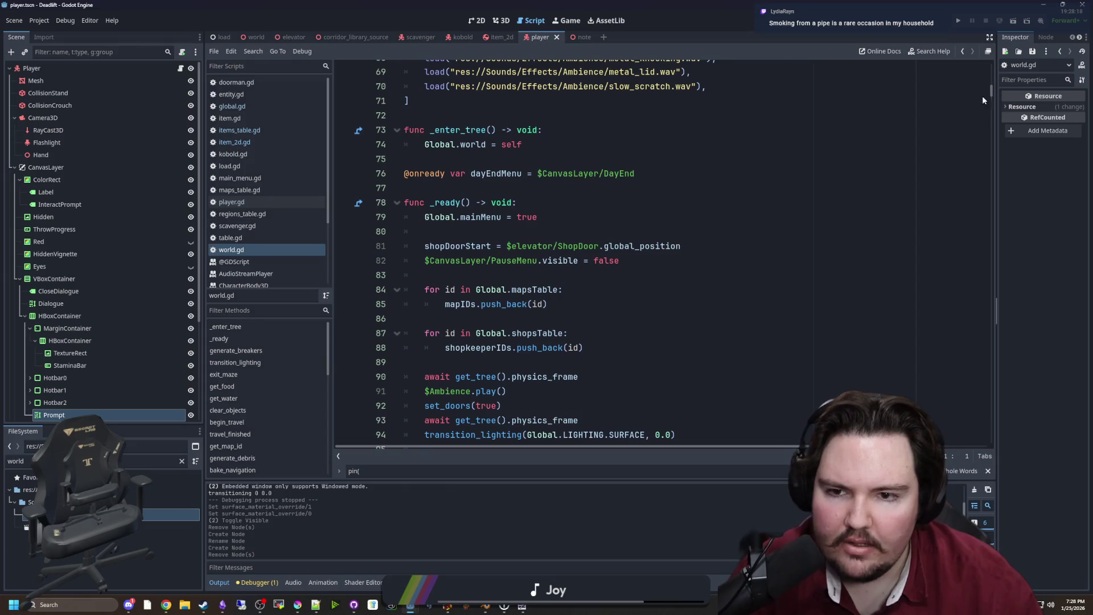
scroll(530, 276, down, 6)
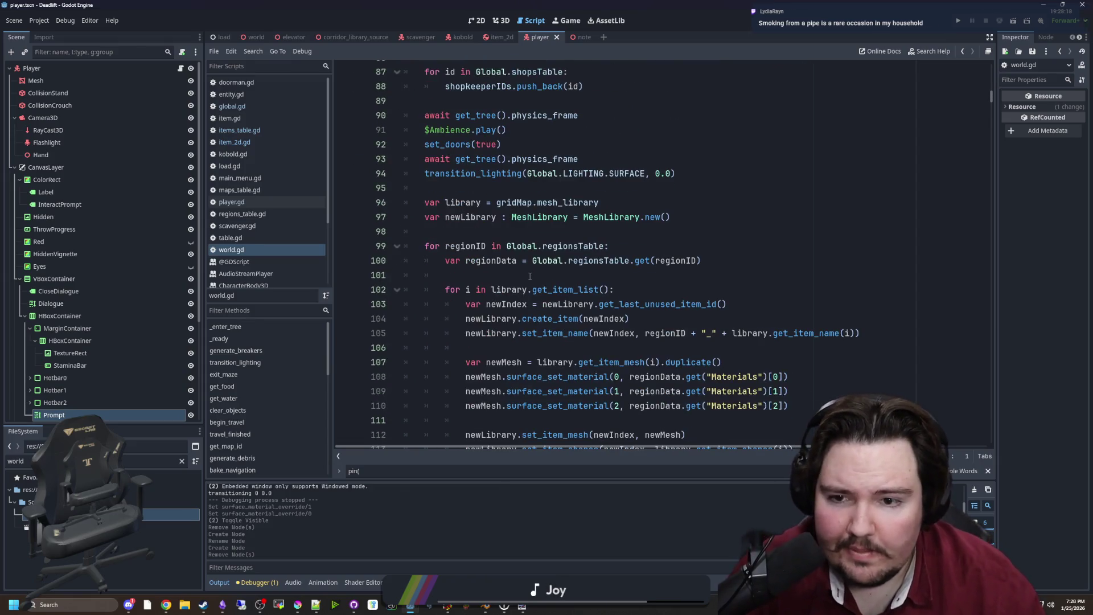
scroll(529, 276, down, 5)
click(593, 272)
key(Return)
key(Return)
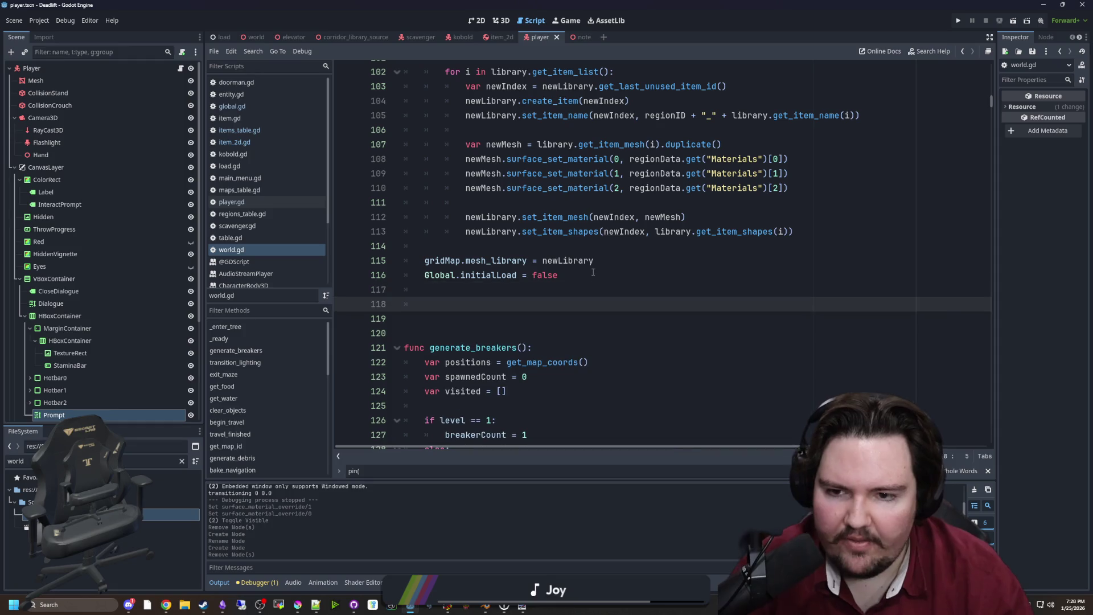
text(for )
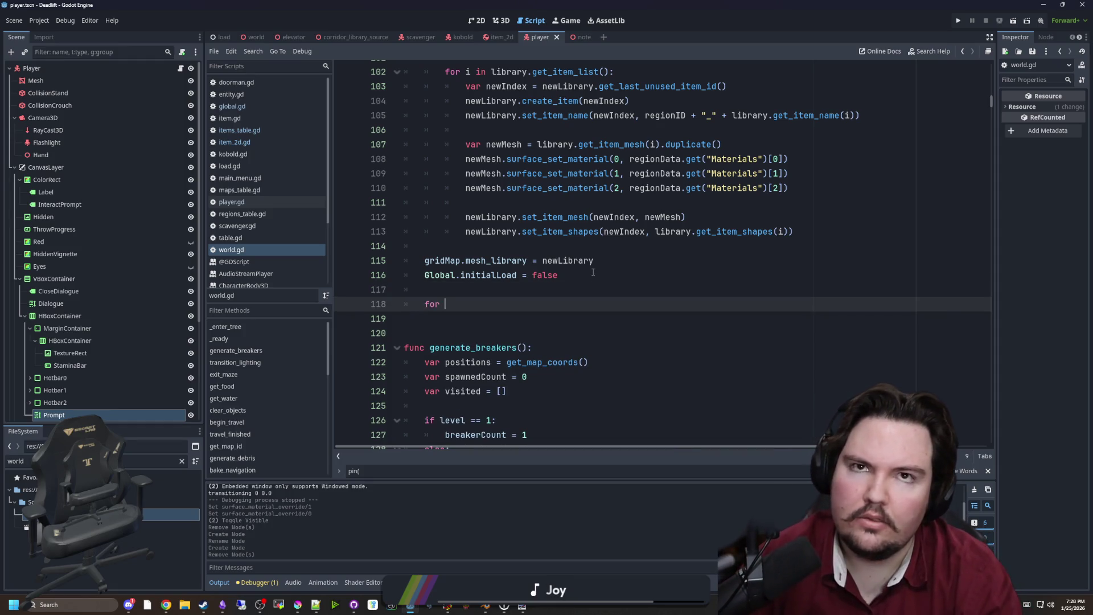
text(note in )
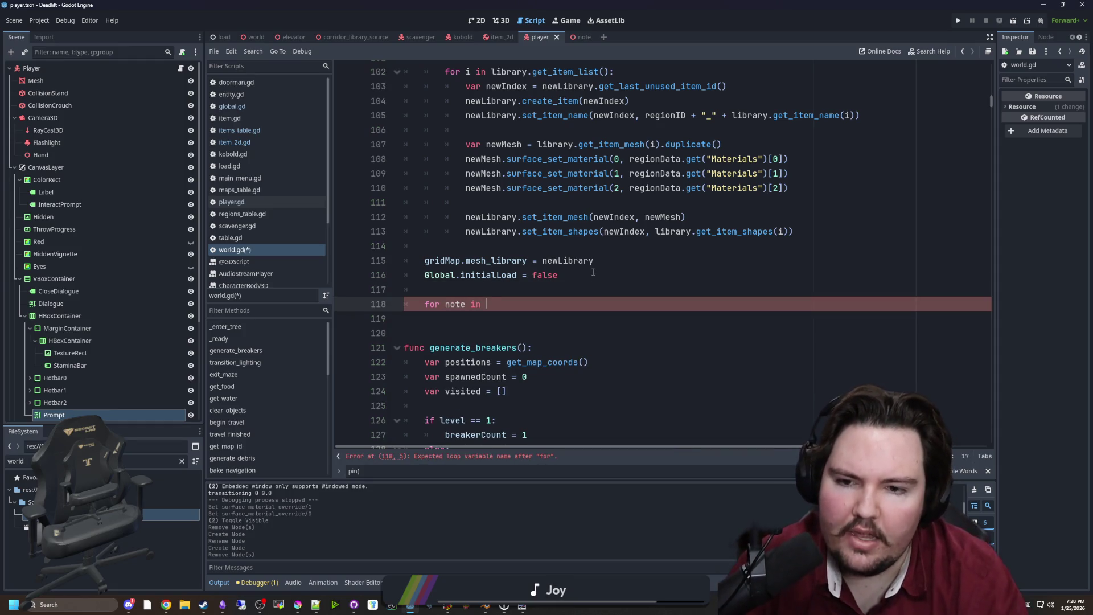
text(Global.settings.)
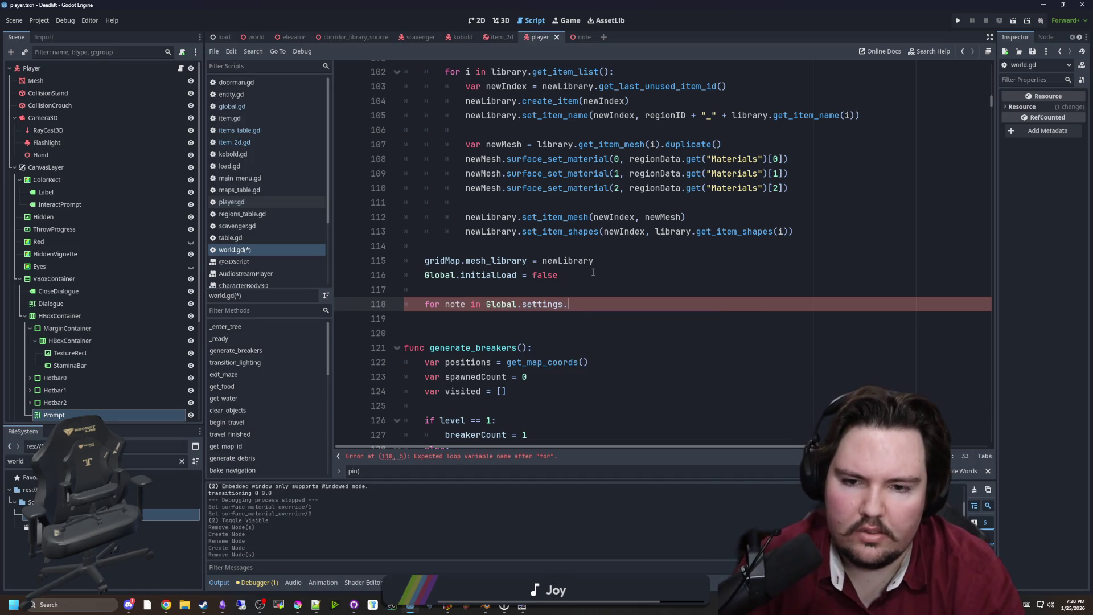
text(Notes:)
Step: Loop over Notes keys as i and fetch var note = Global.settings.Notes[i]
key(Return)
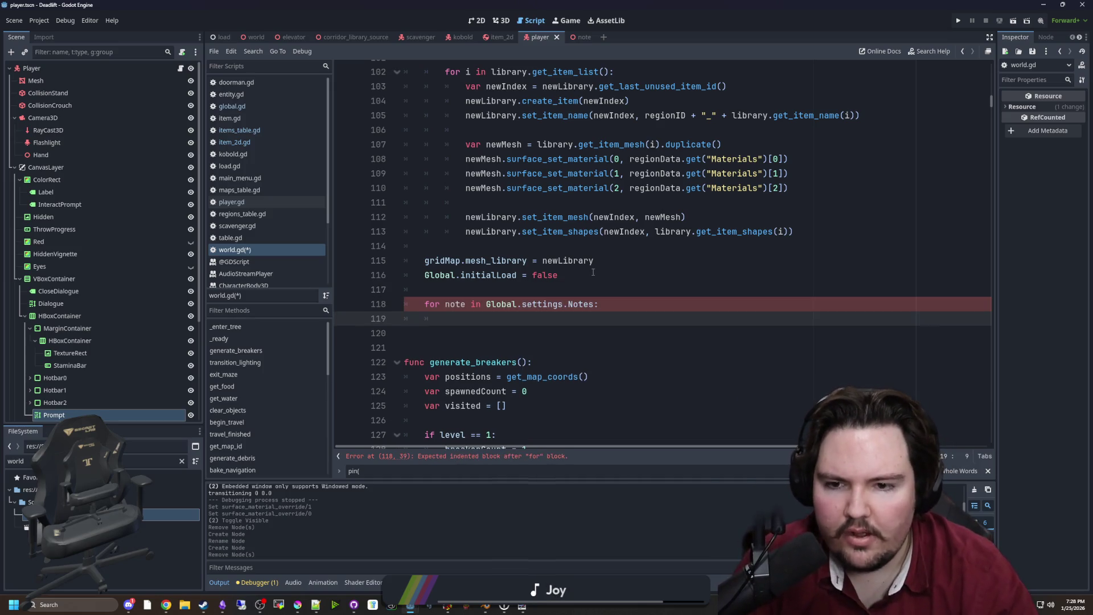
scroll(439, 322, right, 2)
scroll(528, 447, left, 3)
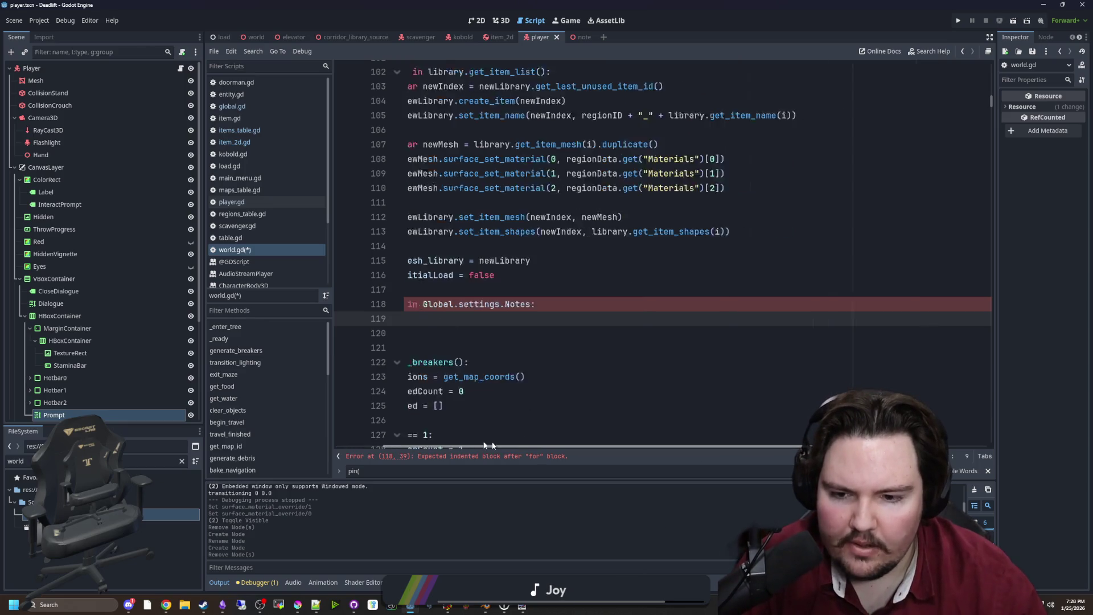
key(Up)
key(BackSpace)
key(BackSpace)
key(BackSpace)
text(i)
click(483, 319)
text(var note = Global.settings.Notes[i])
Step: Add var item = create_item("mg.item.note", note.Position, note.Data) to the loop
key(Return)
text(create_)
key(Return)
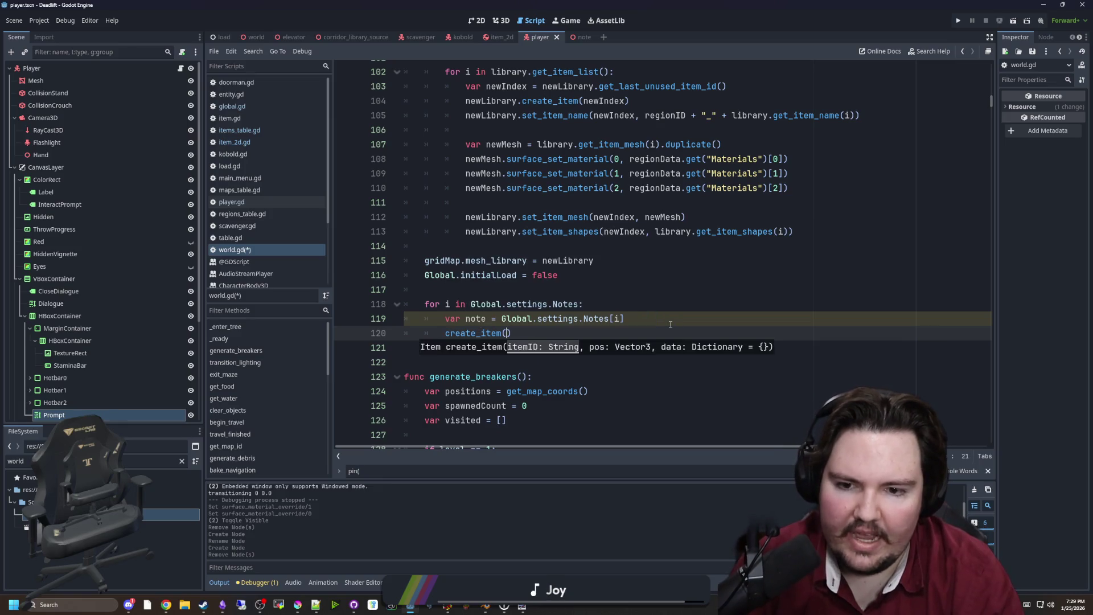
text(")
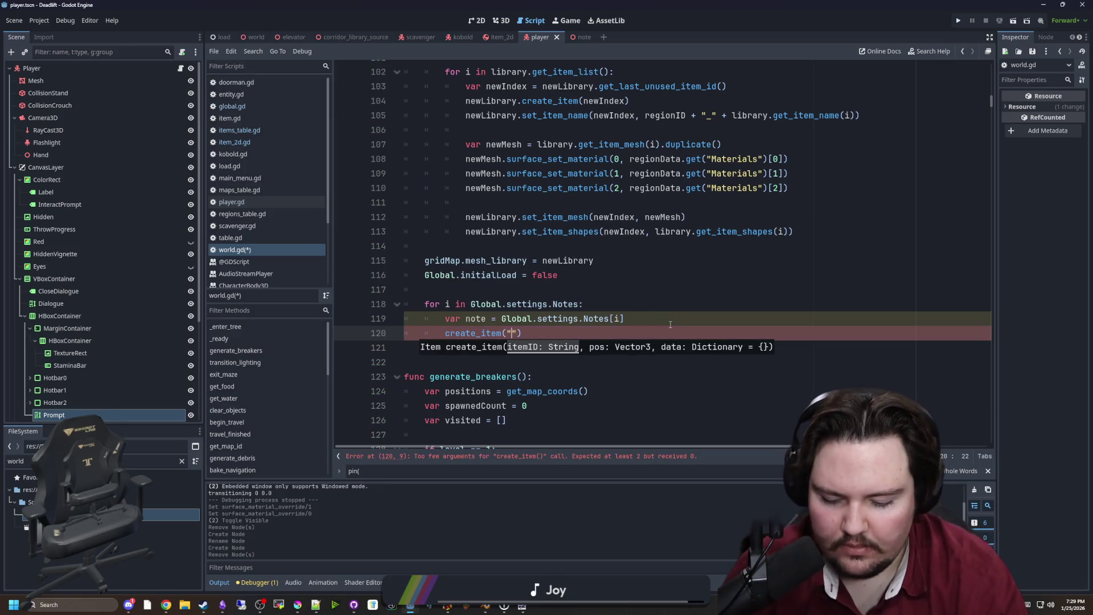
text(mg.item.note", )
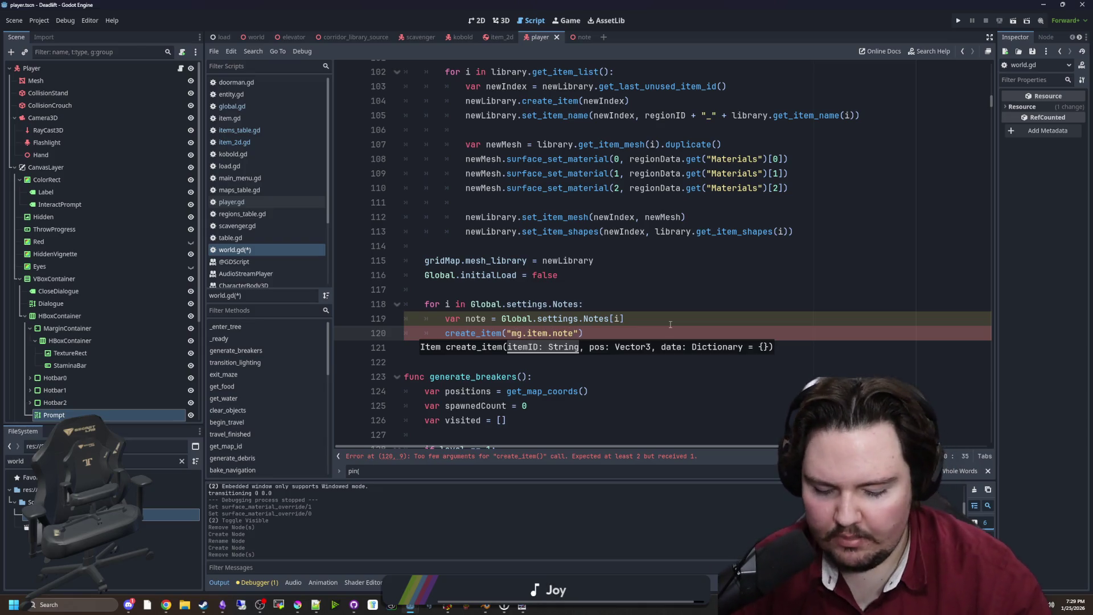
text(note.Position)
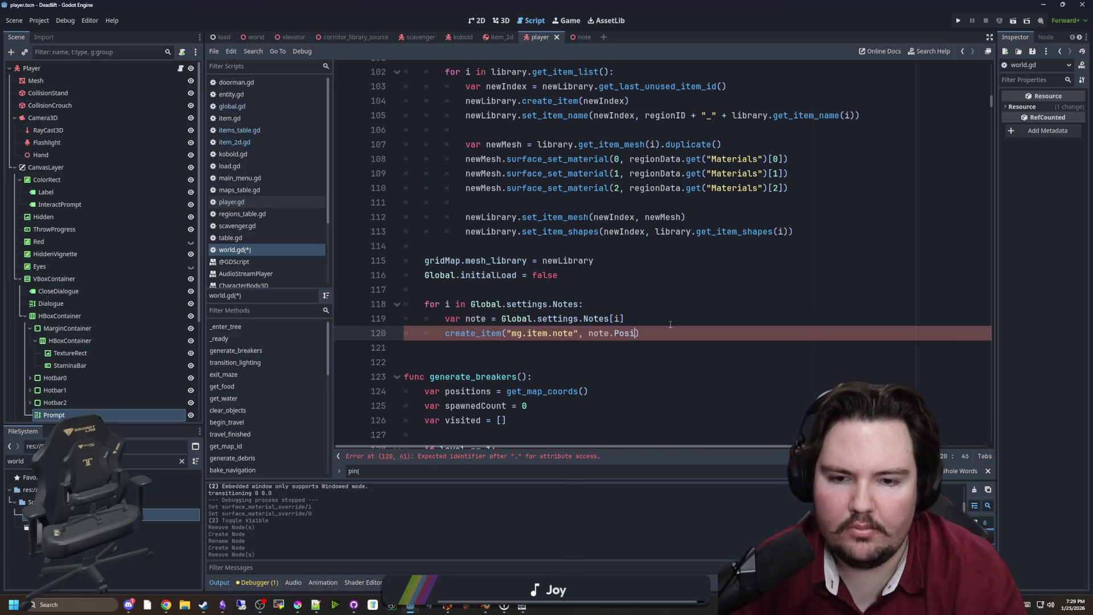
text(, note.)
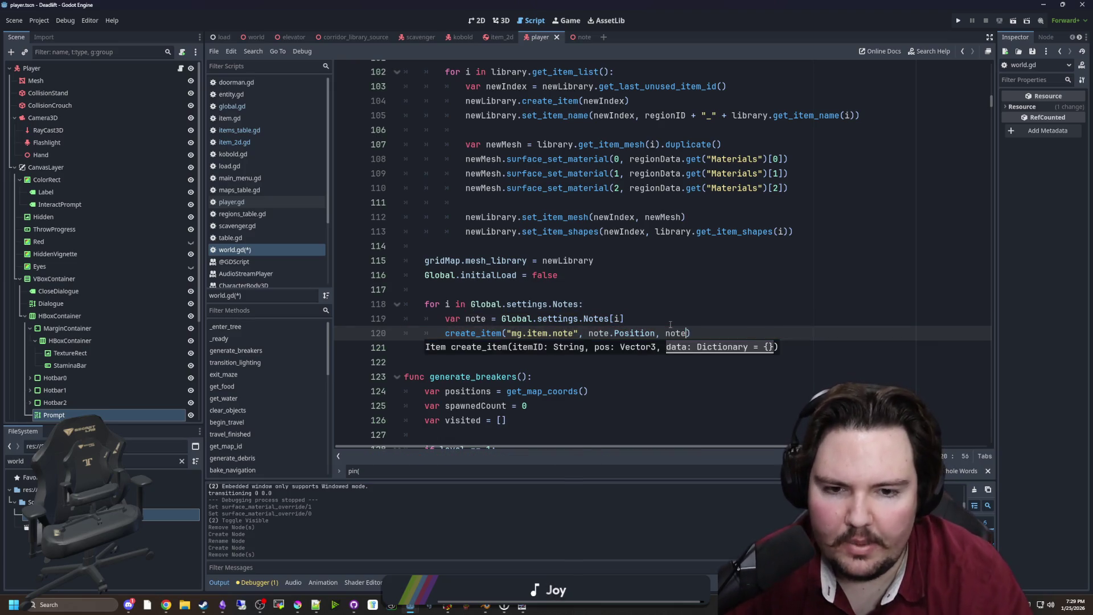
text(Data))
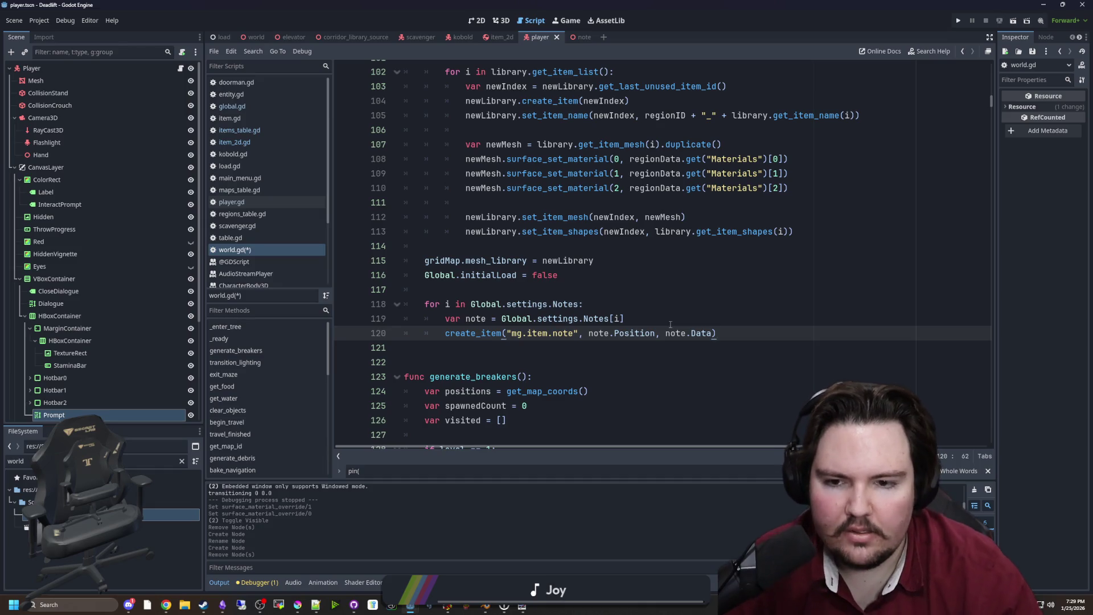
key(Home)
text(var item)
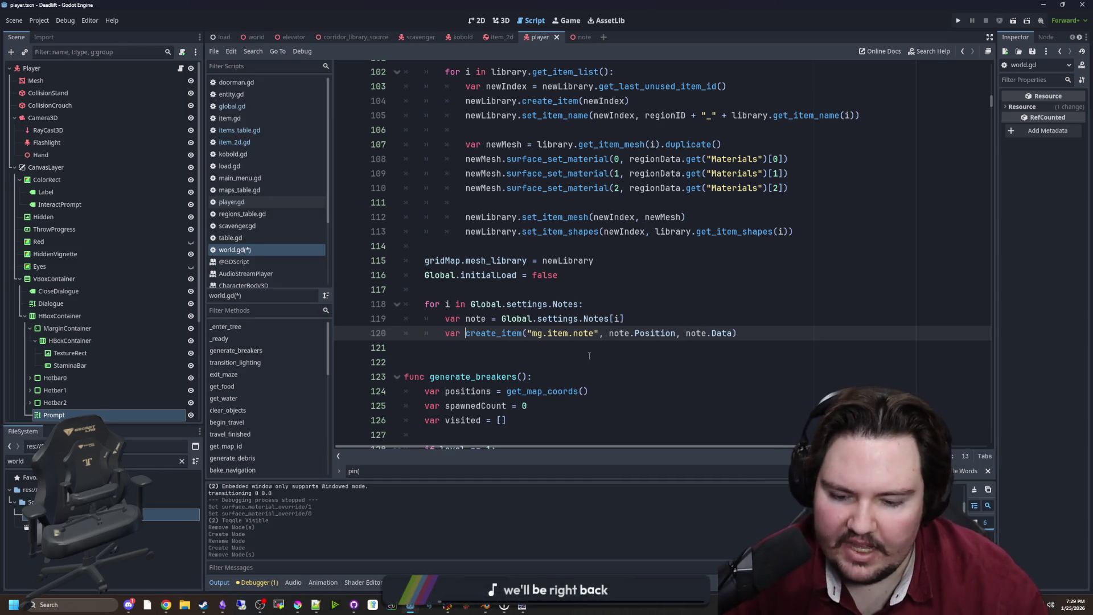
text( =)
key(End)
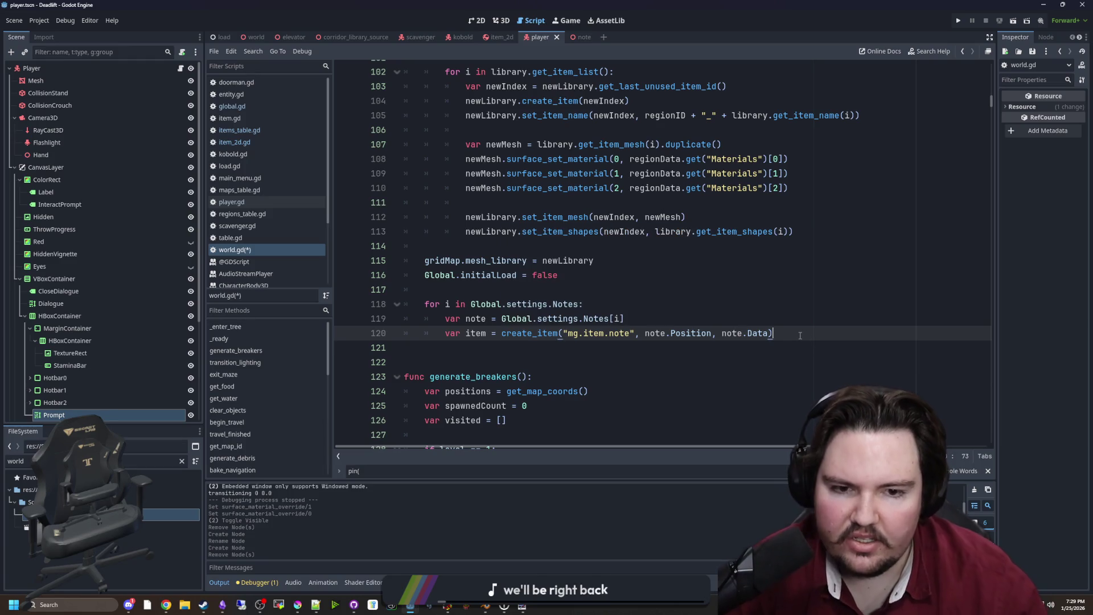
Step: Add item.rotation = note.Rotation, drop the extra blank line, and save world.gd
key(Return)
text(item/)
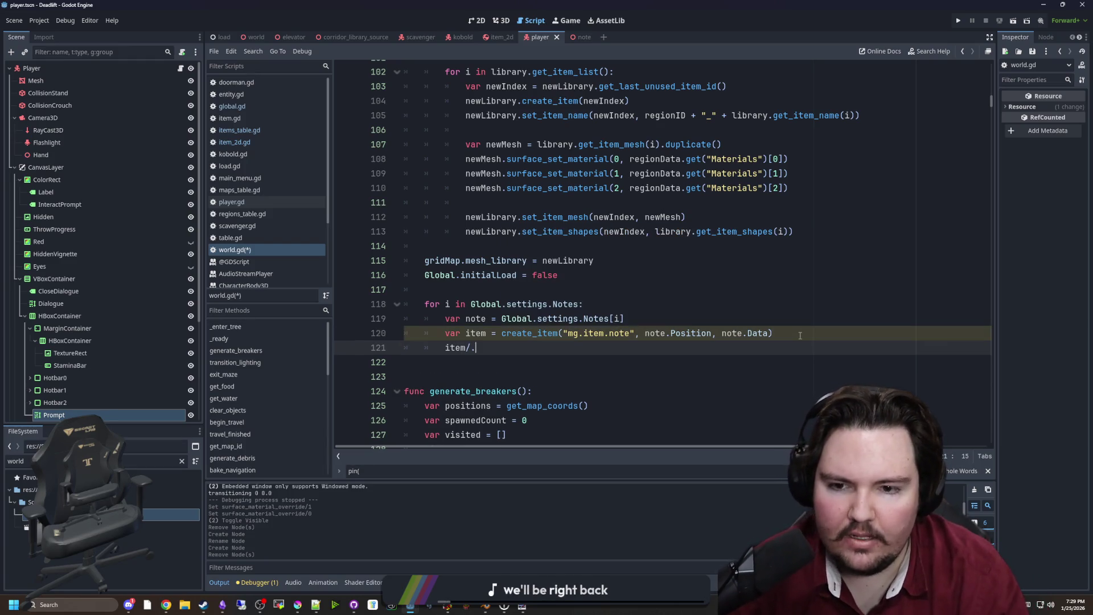
text(.)
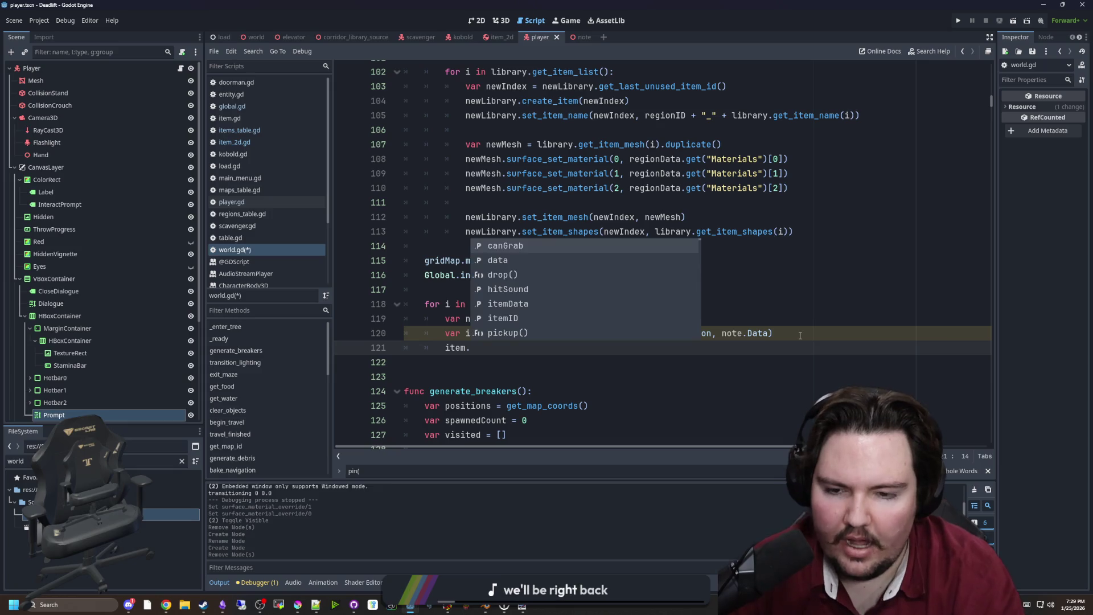
text(rotation = )
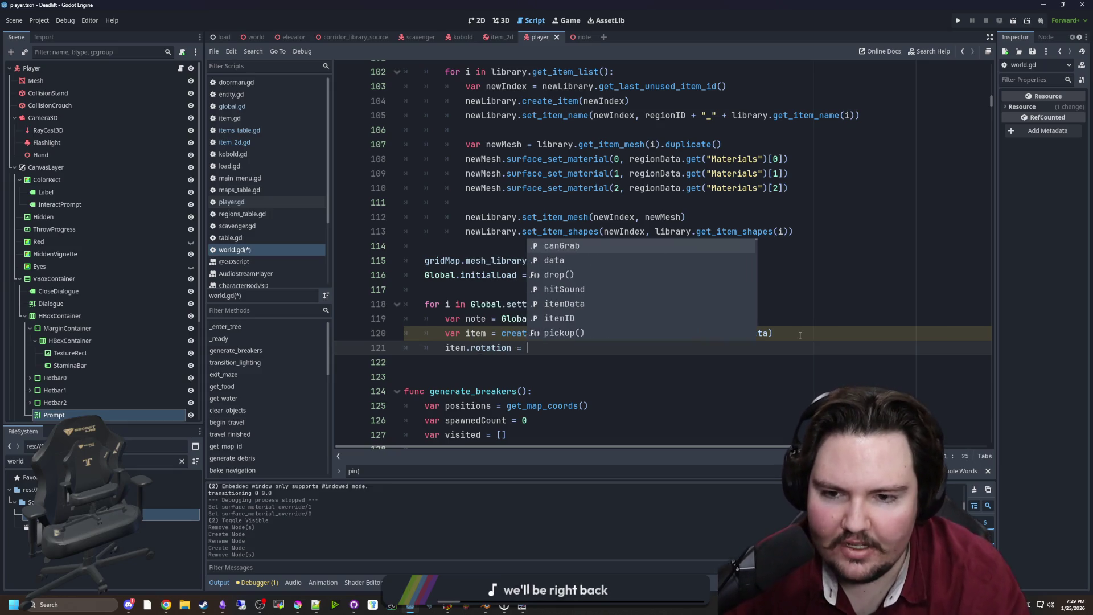
text(note.Rotation)
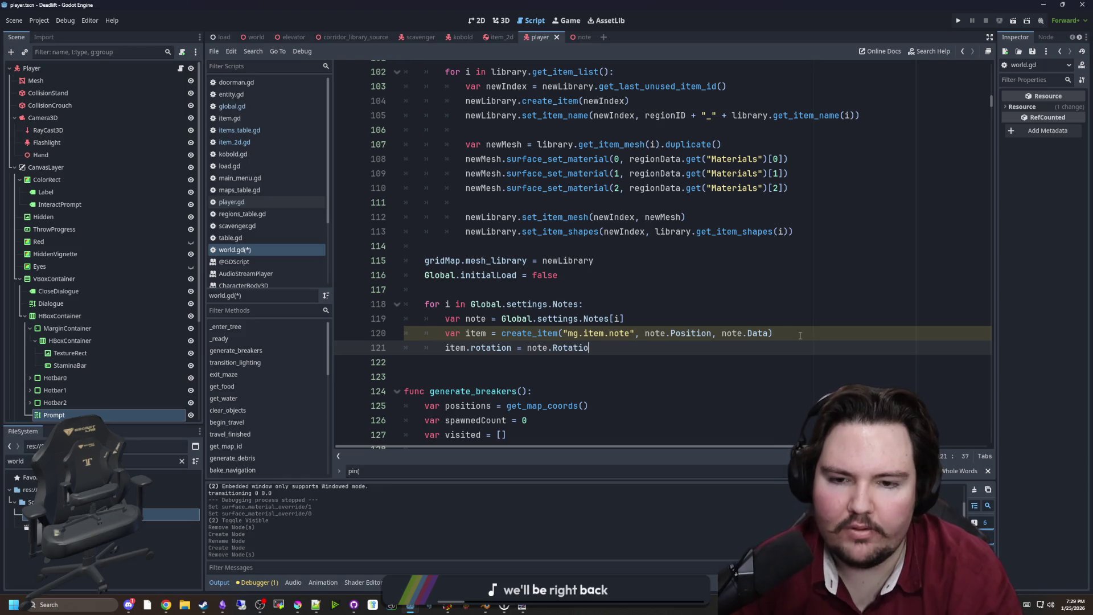
key(Return)
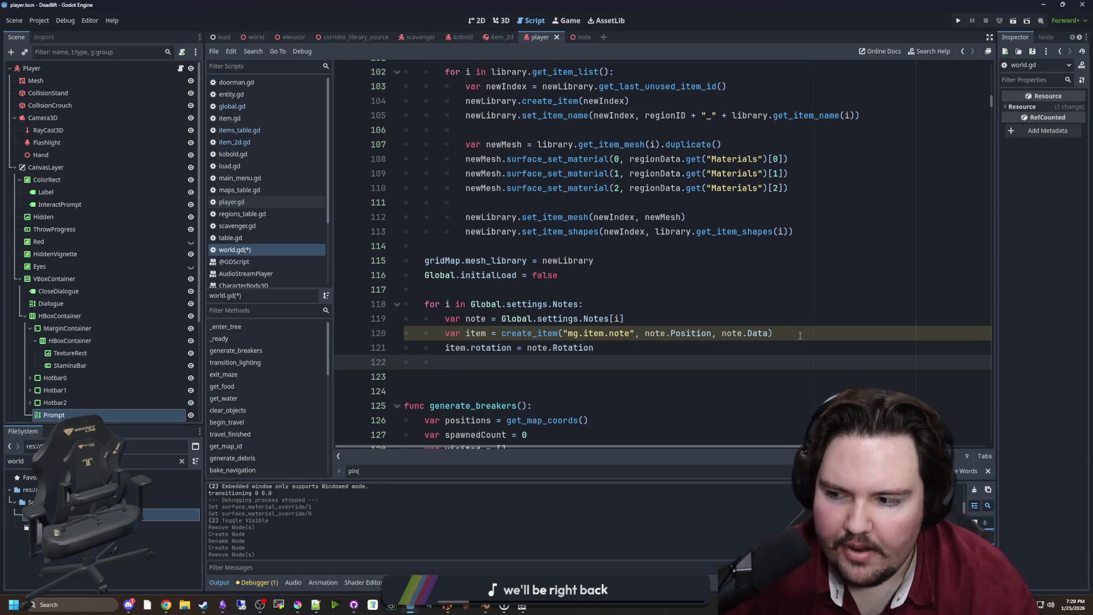
key(BackSpace)
key(BackSpace)
key(BackSpace)
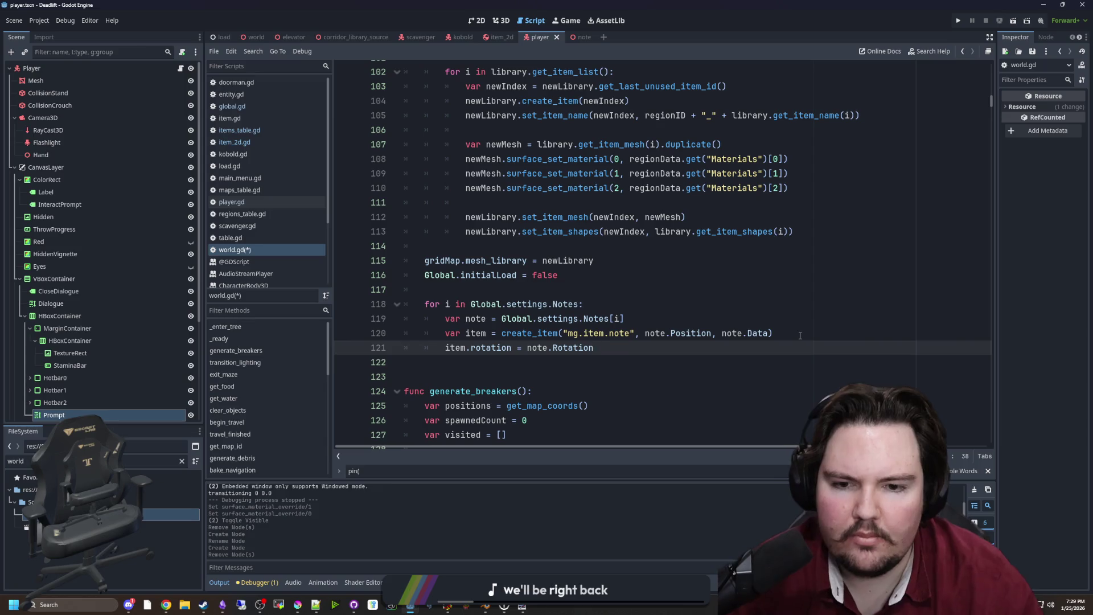
key(ctrl+s)
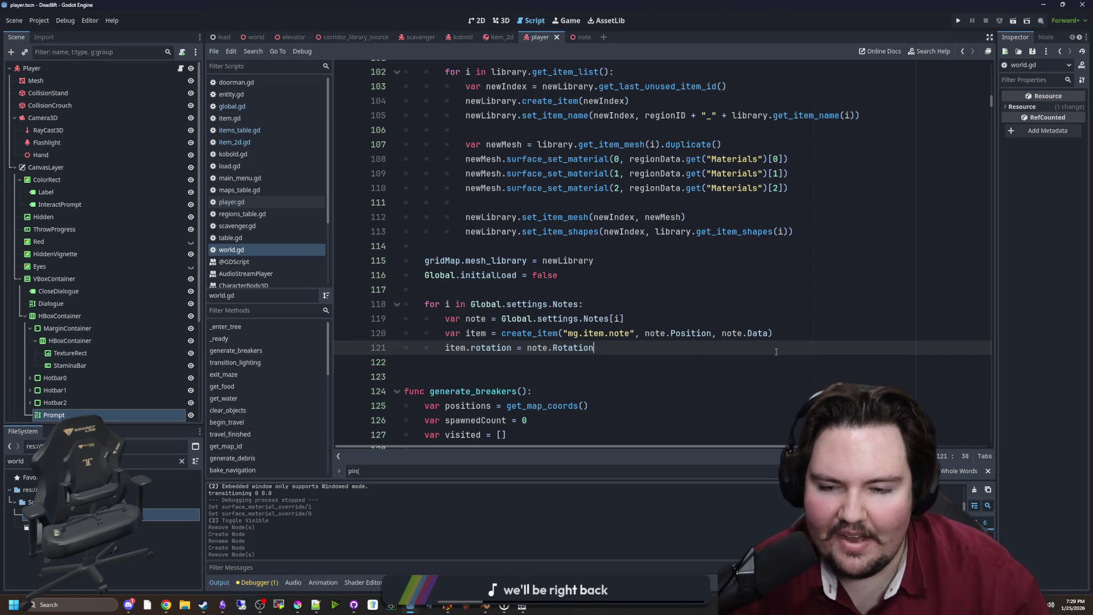
click(795, 338)
Step: Insert item.pin(true) above the rotation line in the loading loop
key(Return)
text(item.)
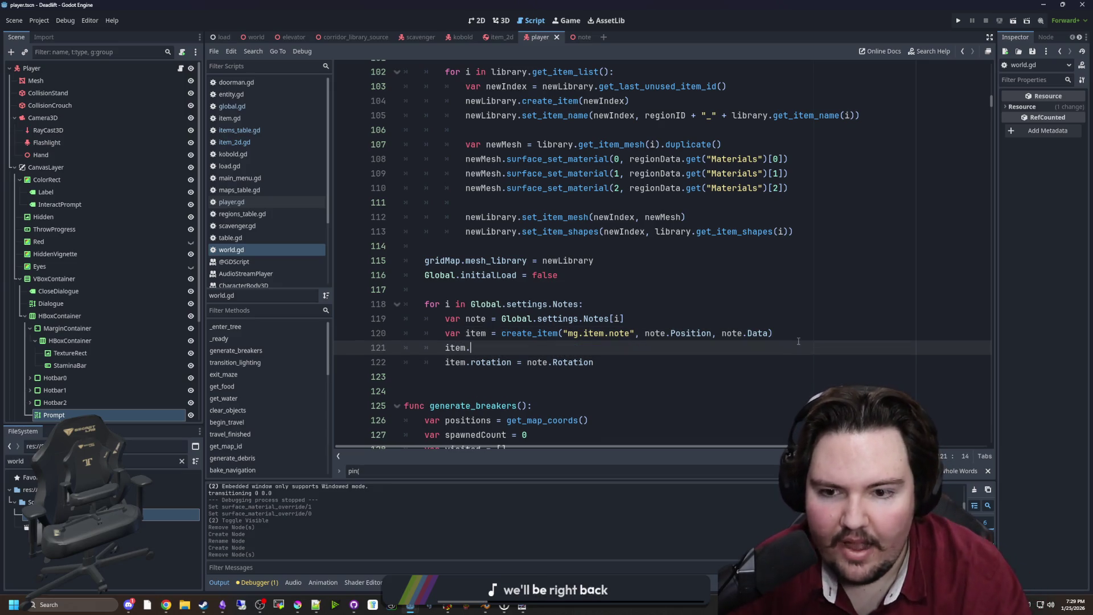
text(pin)
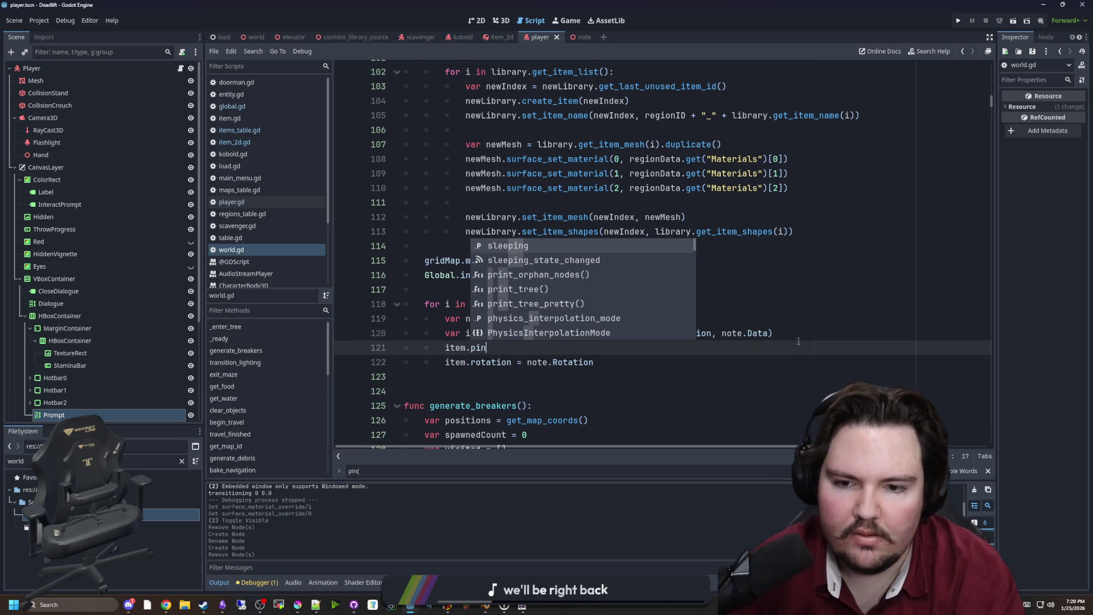
text(())
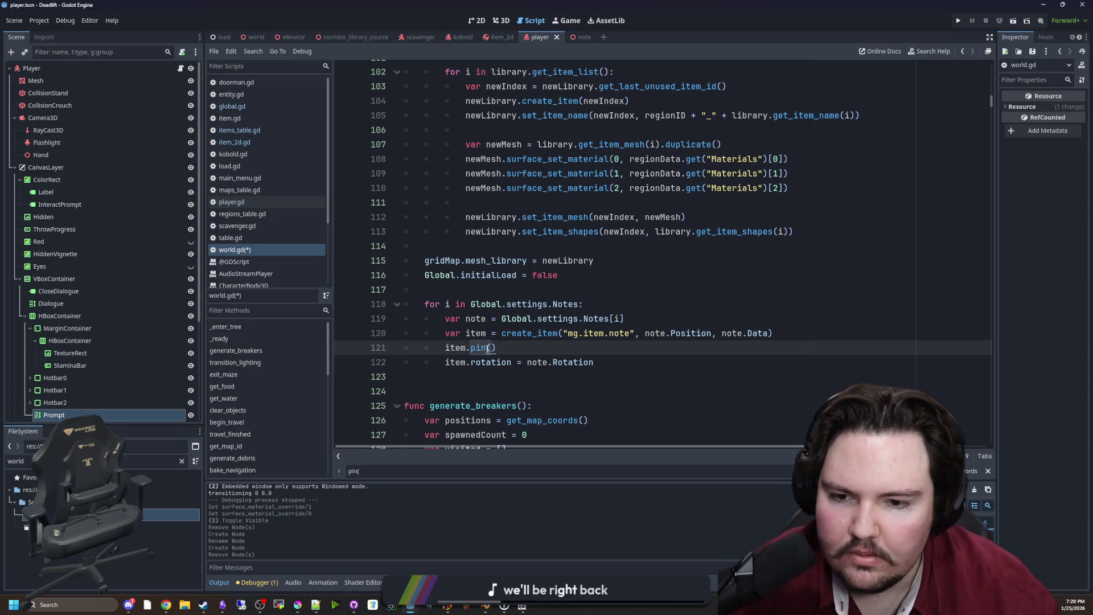
click(491, 348)
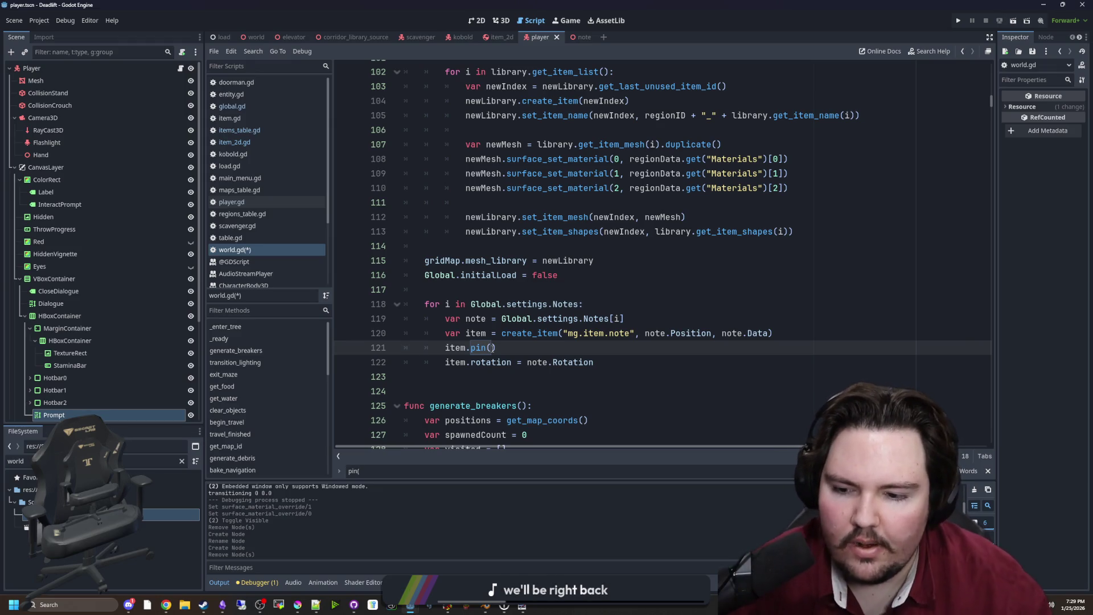
click(499, 348)
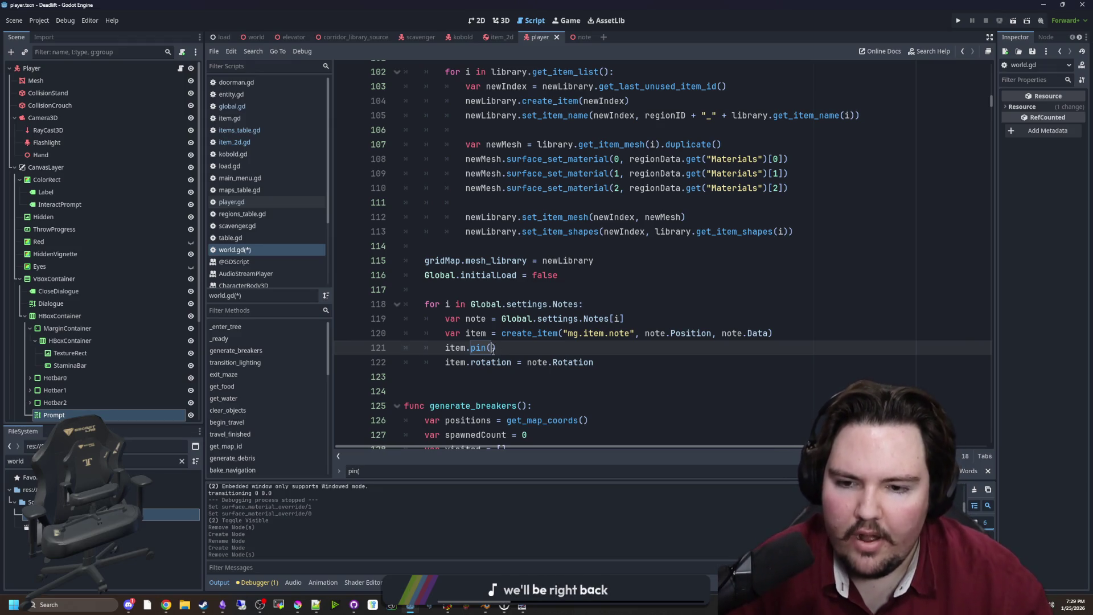
text(true)
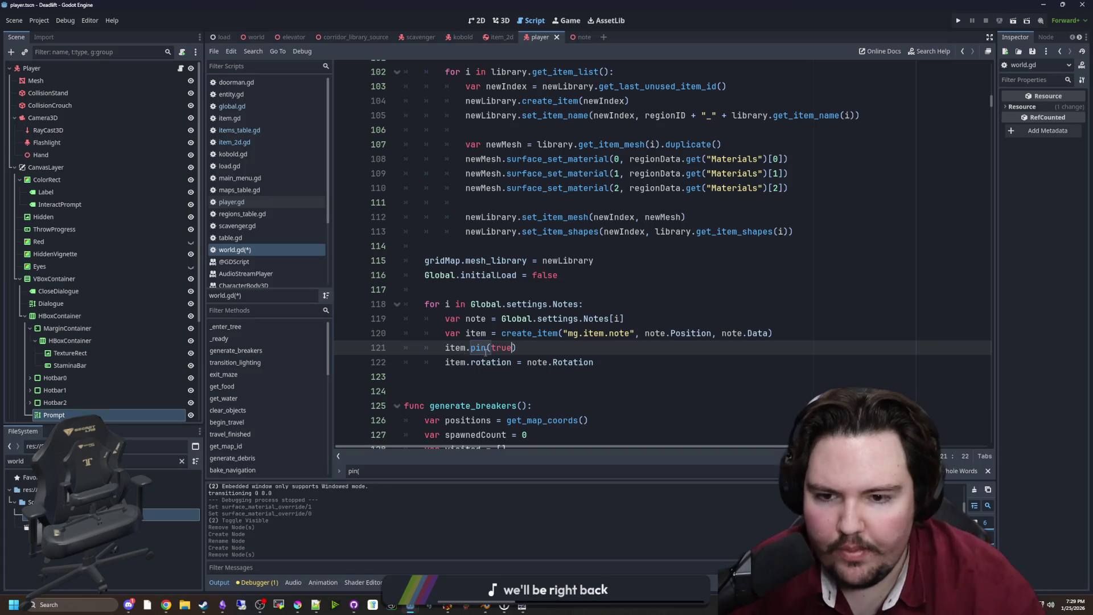
Step: Type the created item as Item2D on line 120
click(492, 334)
text(: )
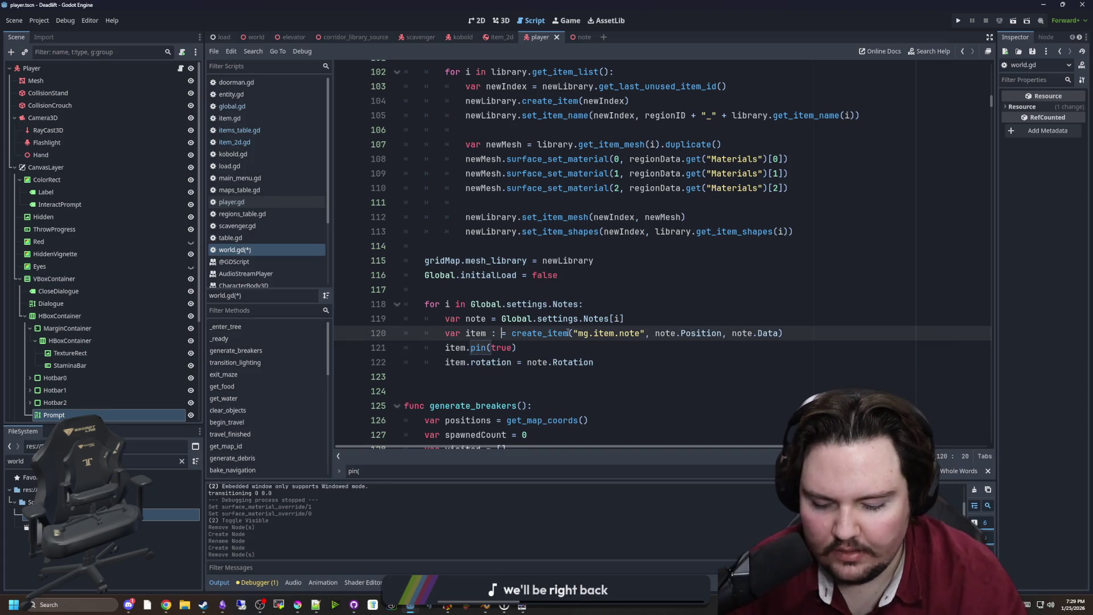
text(Item2D)
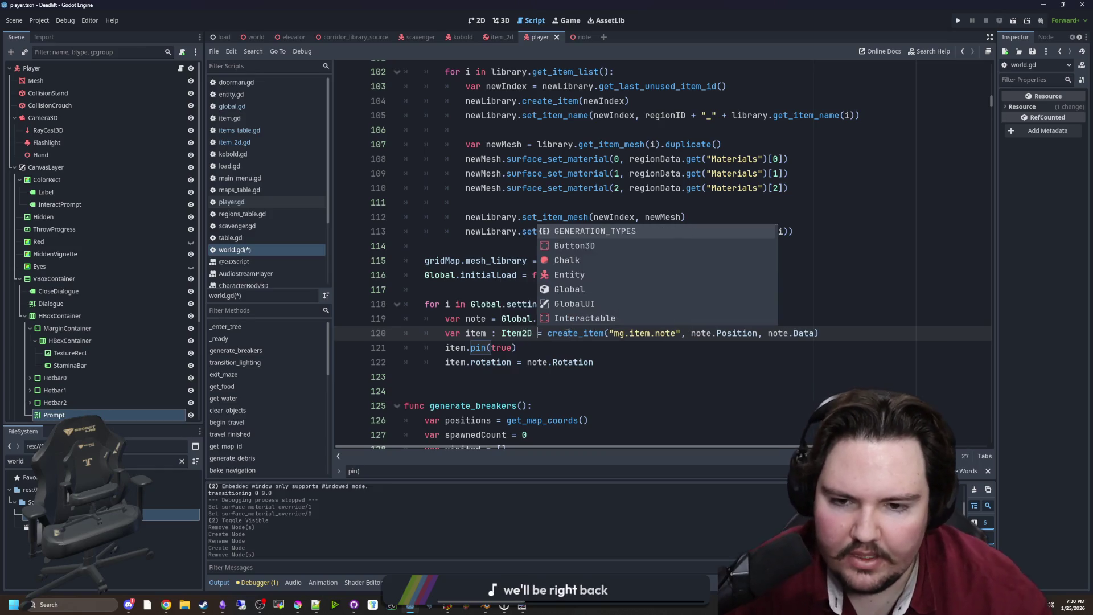
click(544, 346)
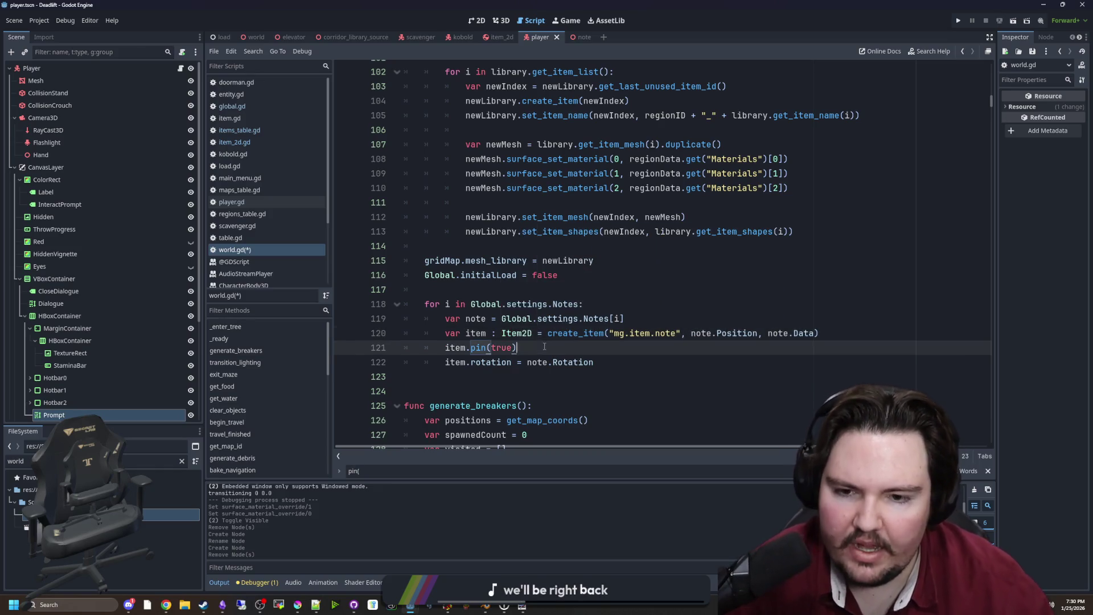
click(477, 350)
Step: Add a saveData = true parameter to pin() in item_2d.gd
ctrl+click(476, 352)
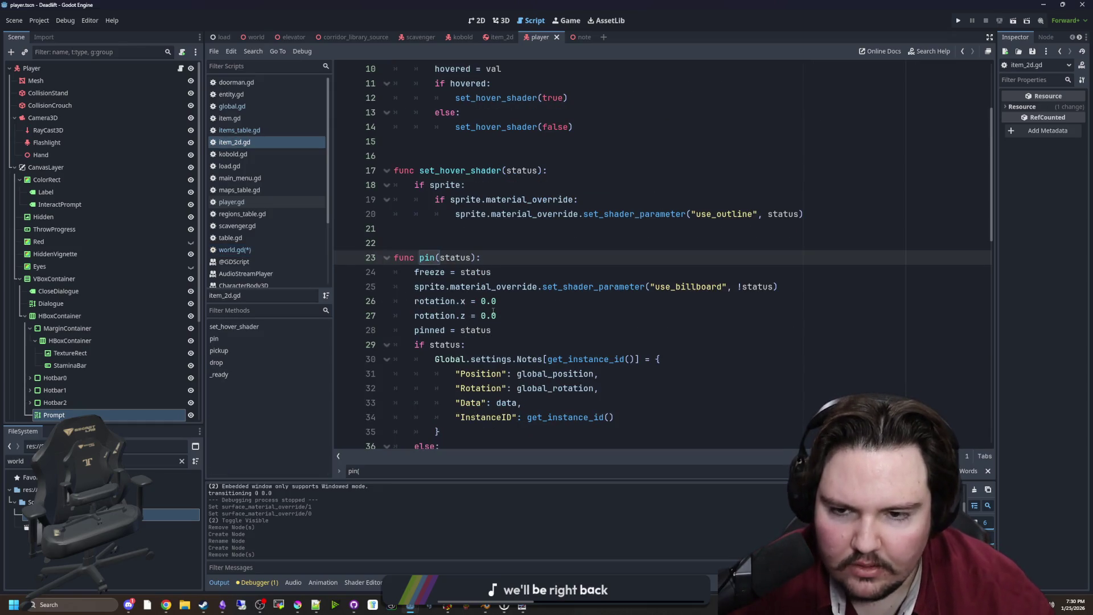
scroll(493, 311, down, 2)
scroll(480, 289, up, 1)
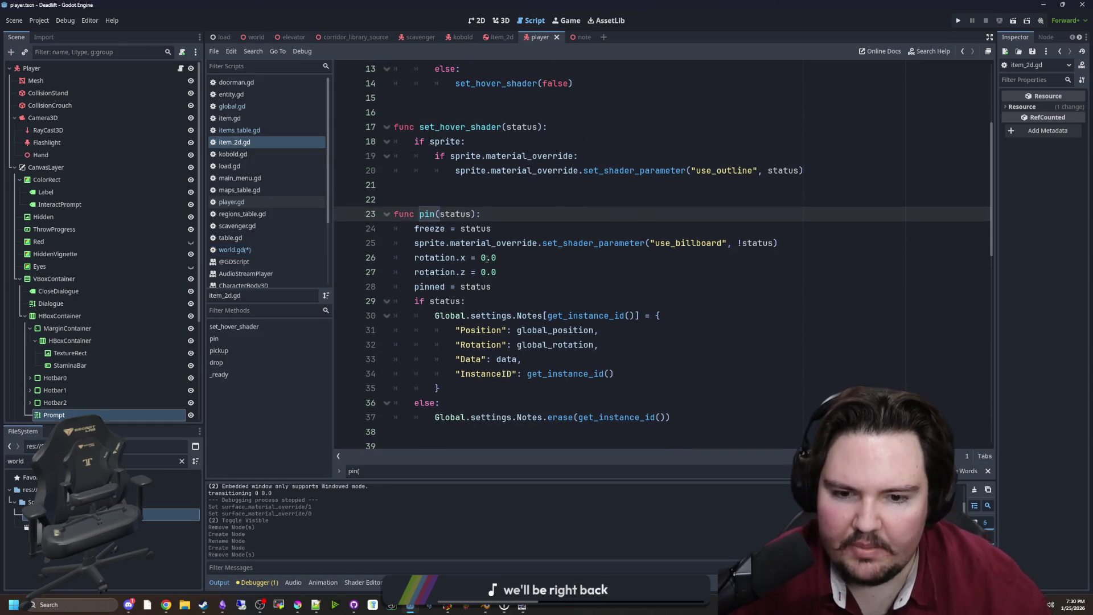
click(472, 214)
text(, )
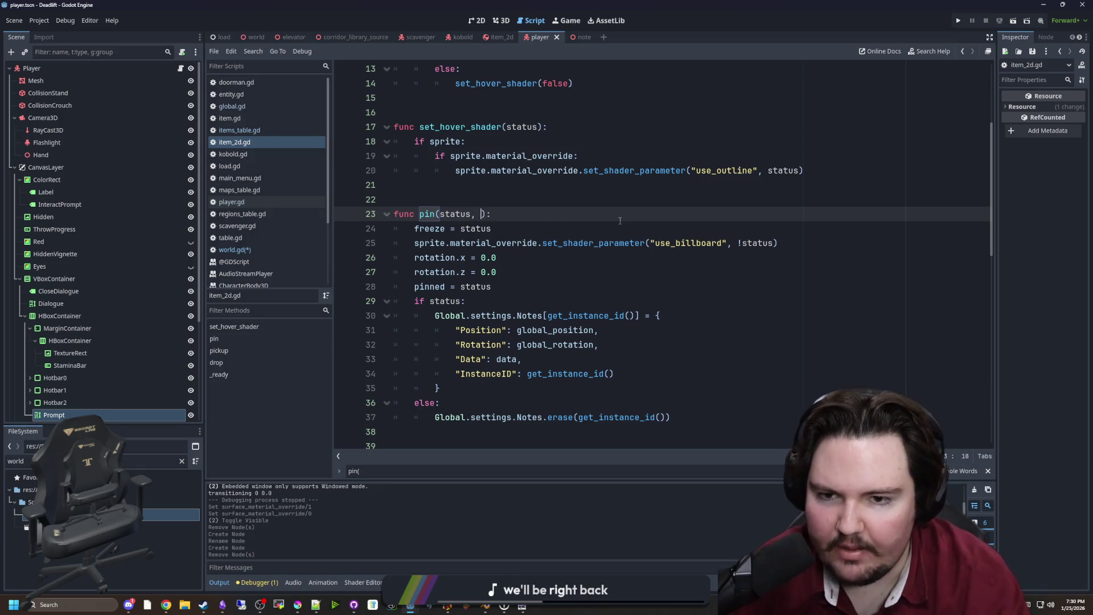
text(change_)
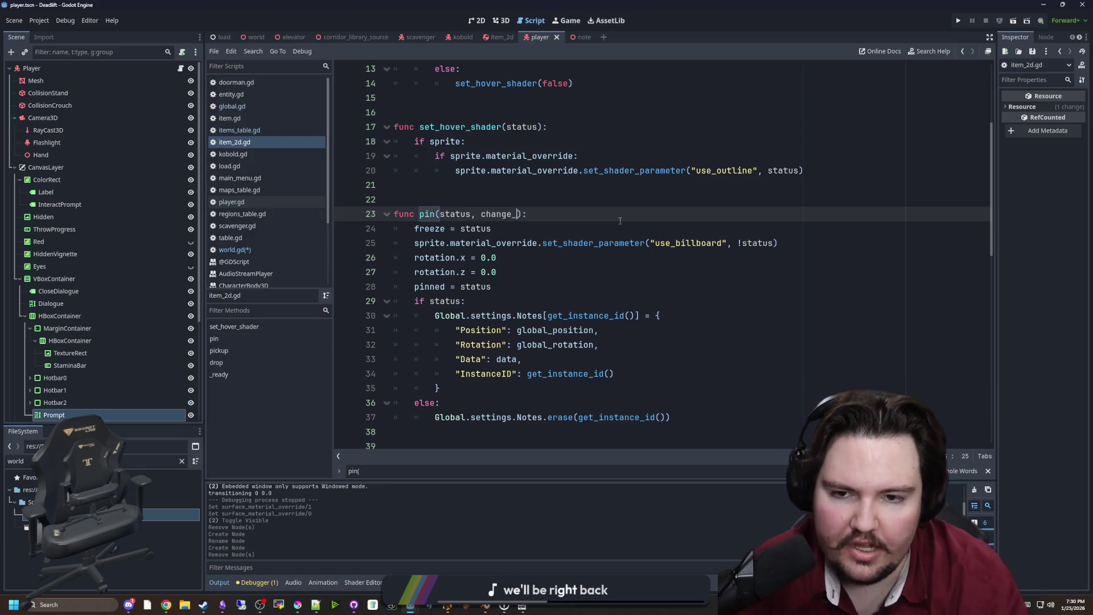
key(BackSpace)
key(BackSpace)
key(BackSpace)
text(save_dat)
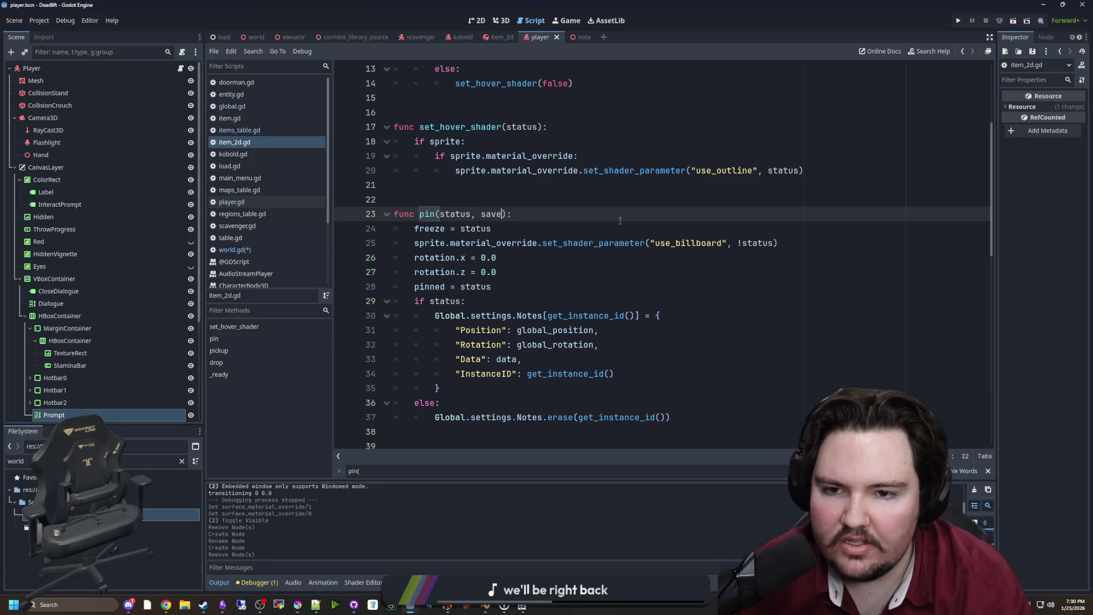
text(a)
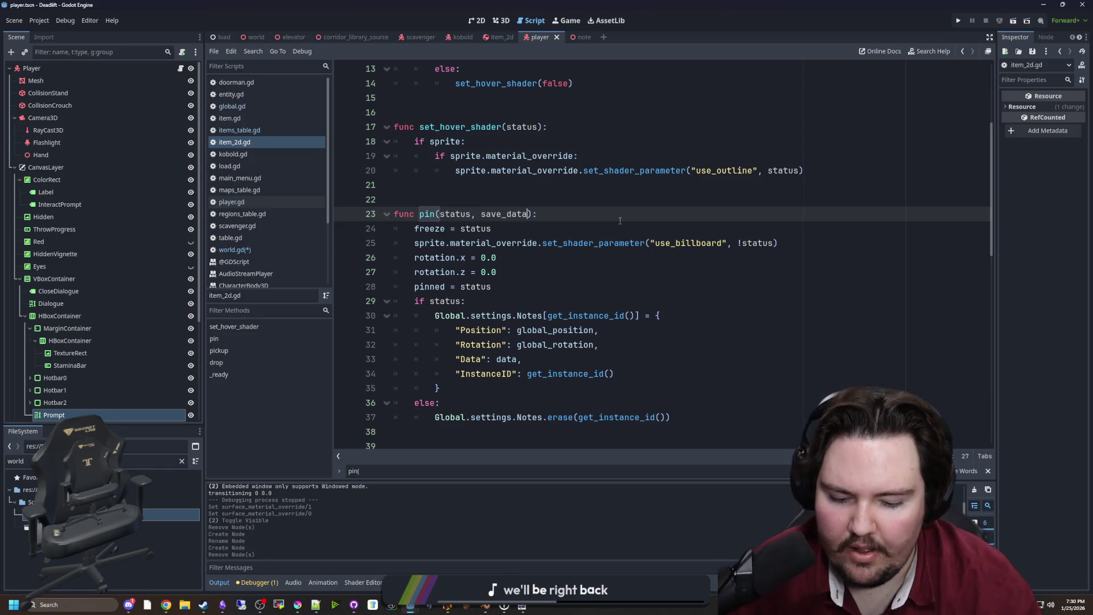
text( = true)
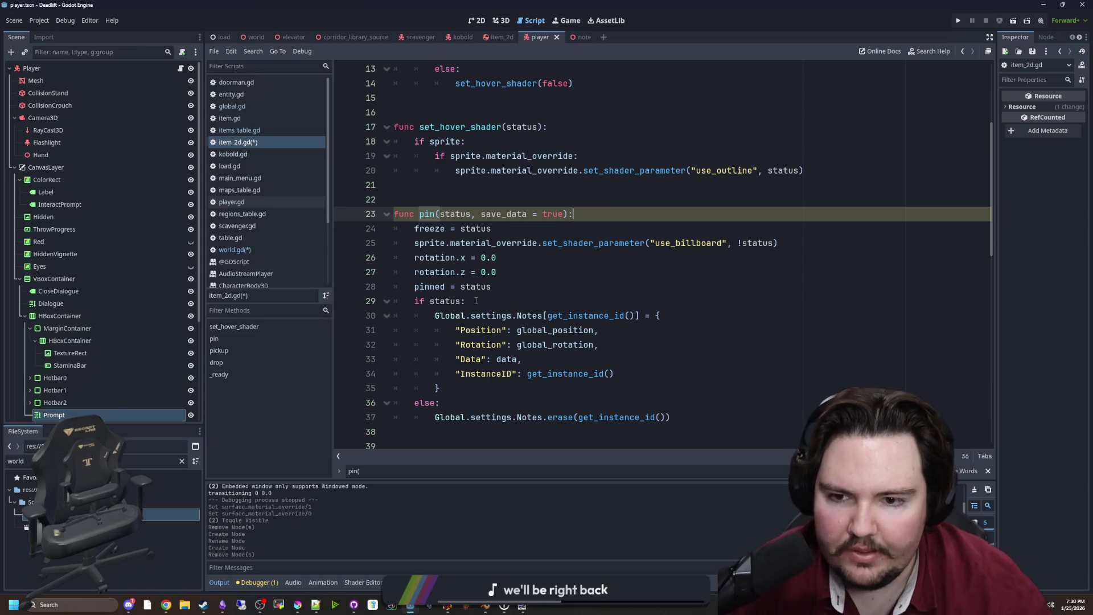
click(461, 301)
click(503, 215)
key(BackSpace)
key(Delete)
text(D)
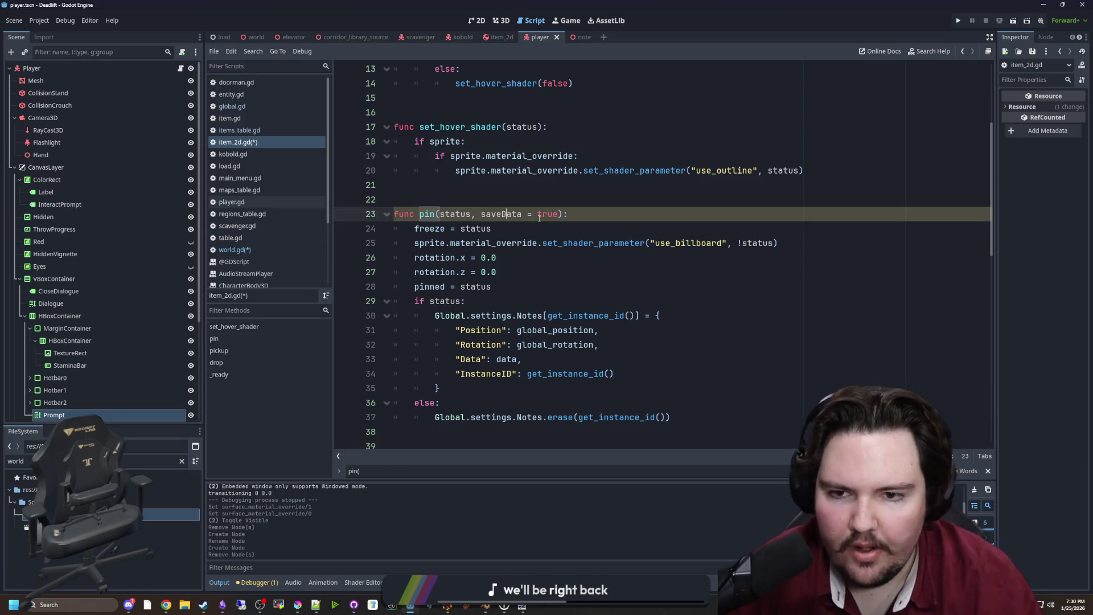
Step: Wrap the note saving and erasing block in 'if saveData:' and save the scripts
click(501, 288)
key(Return)
text(if saveData:)
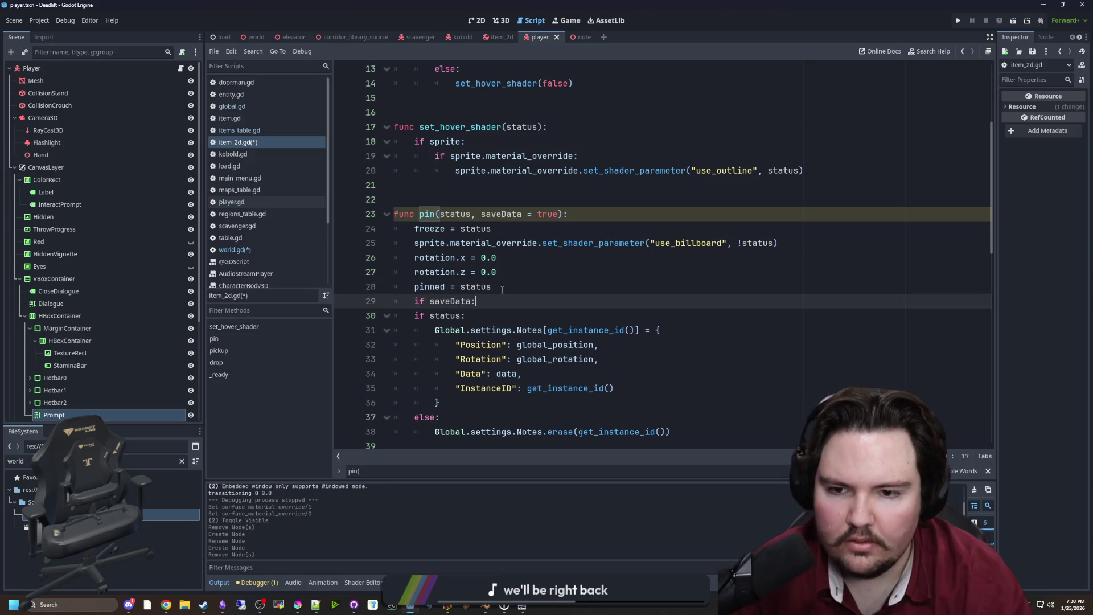
scroll(532, 294, down, 1)
mouse_move(672, 389)
mouse_down()
mouse_move(501, 341)
mouse_move(398, 272)
mouse_up()
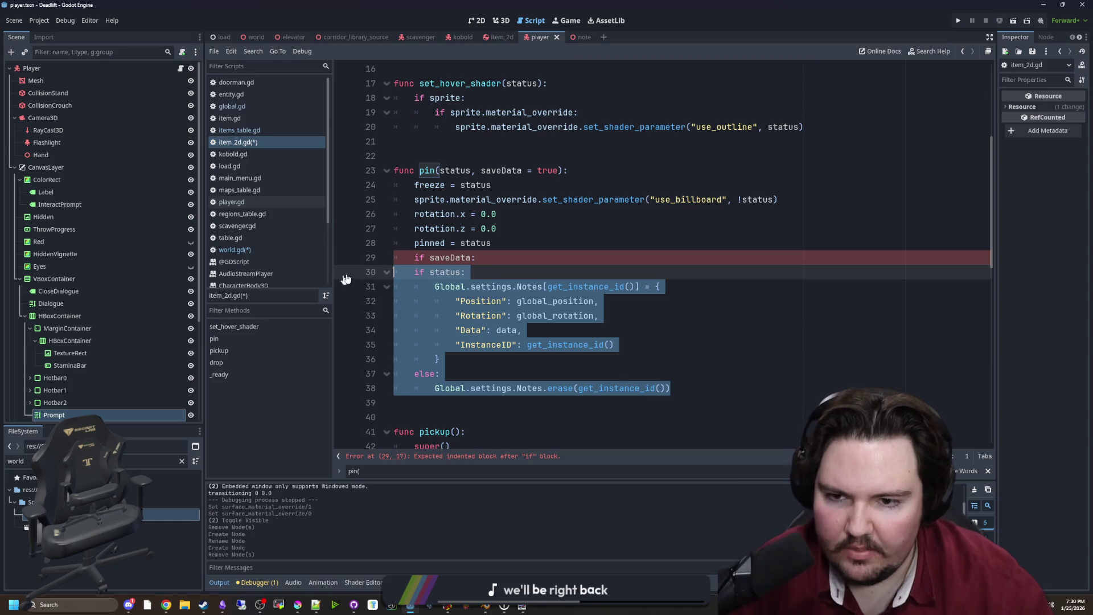
key(Tab)
click(444, 257)
key(Home)
key(Return)
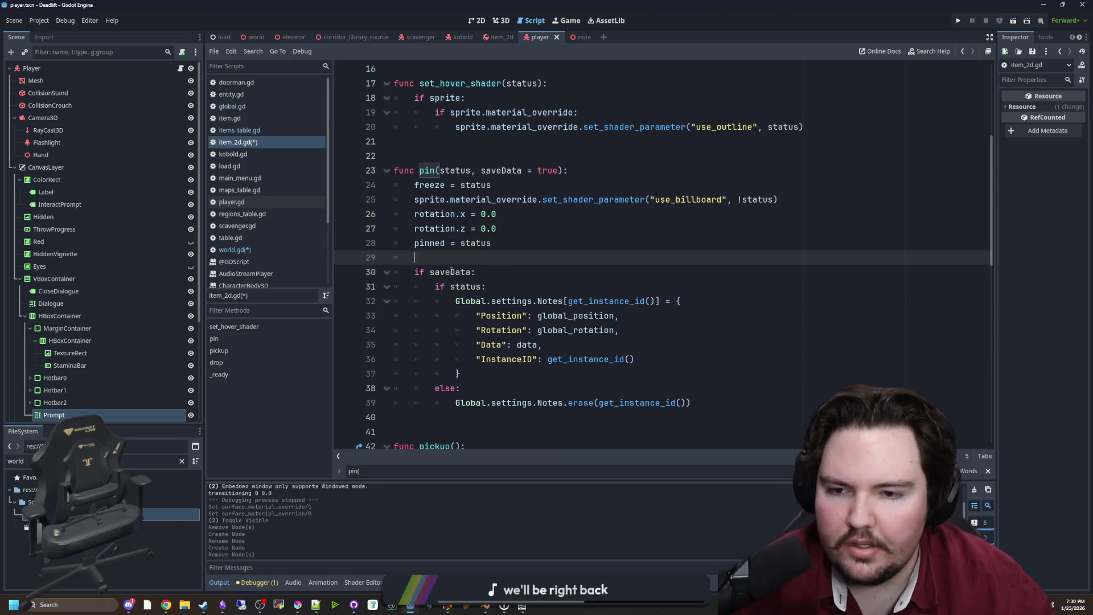
double_click(450, 272)
click(468, 260)
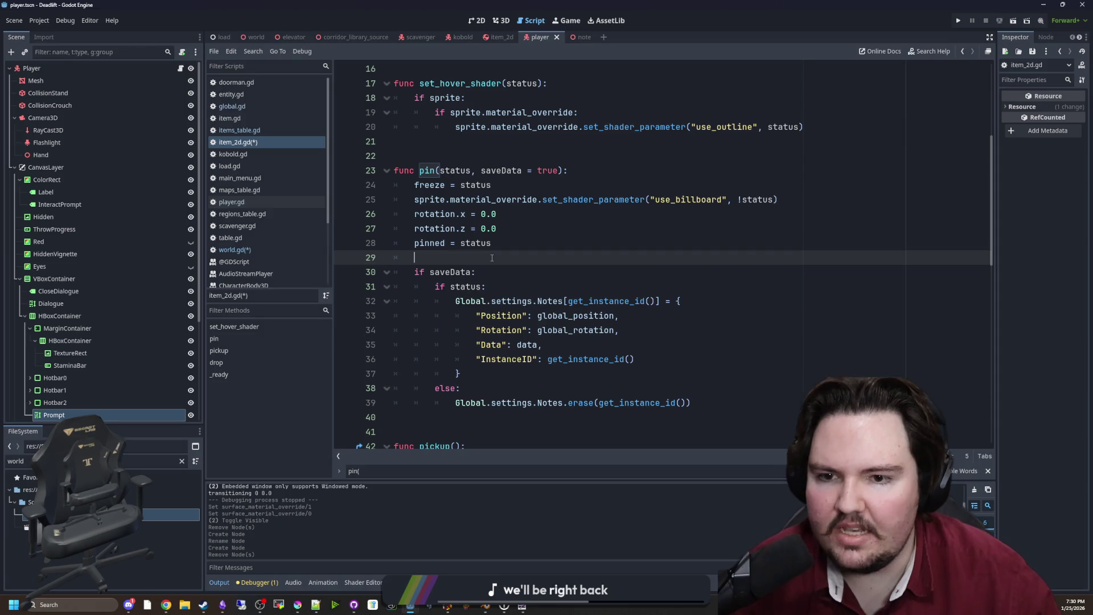
key(ctrl+s)
click(254, 251)
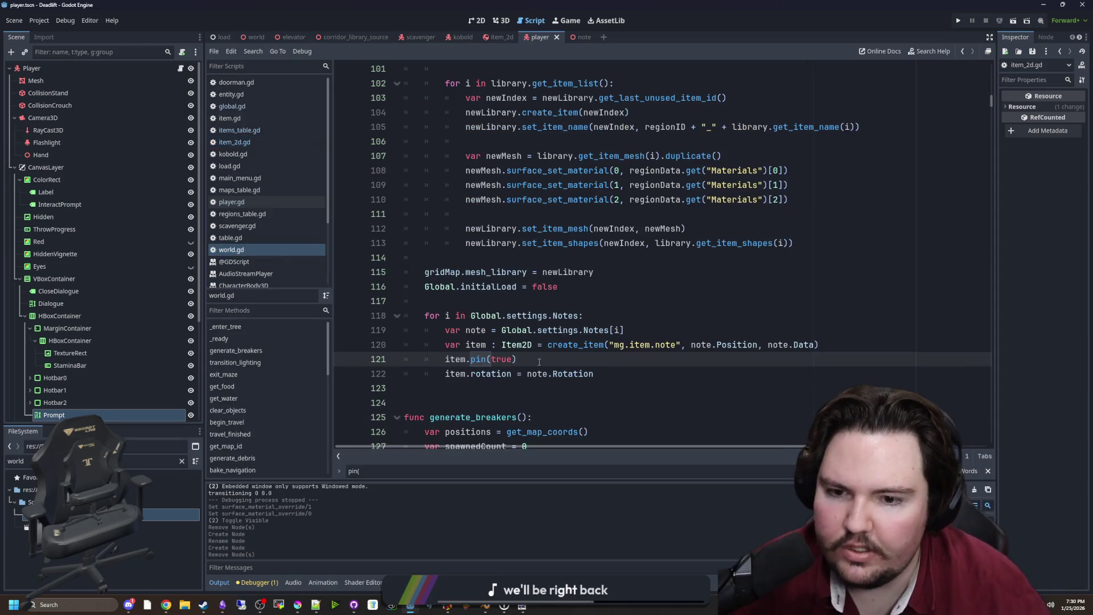
Step: Change the loader's call to item.pin(true, false) and save the scripts
text(, false)
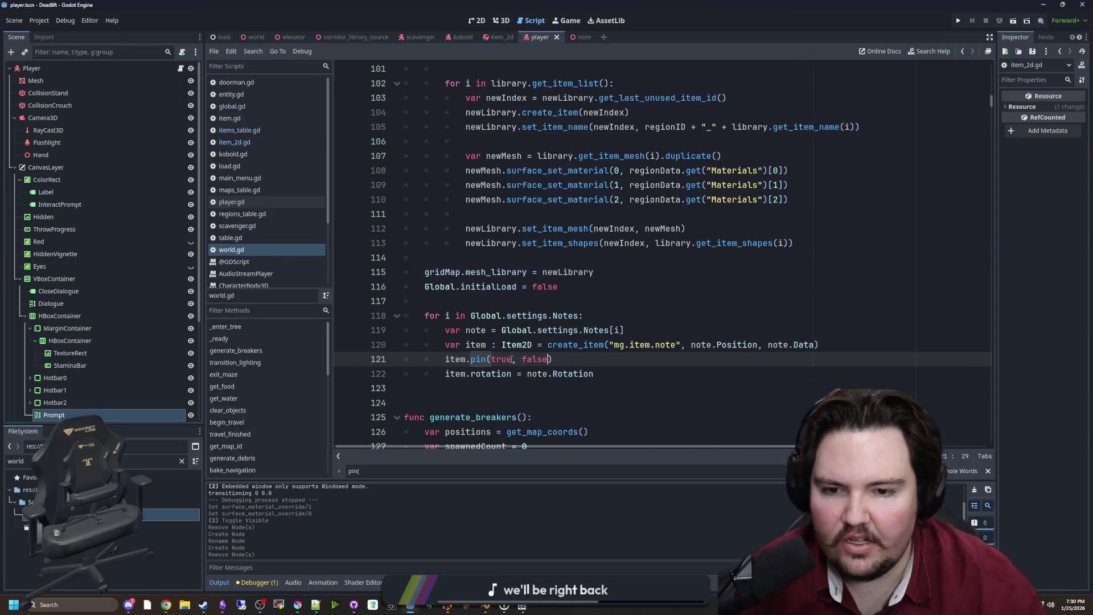
key(Down)
key(Down)
key(ctrl+s)
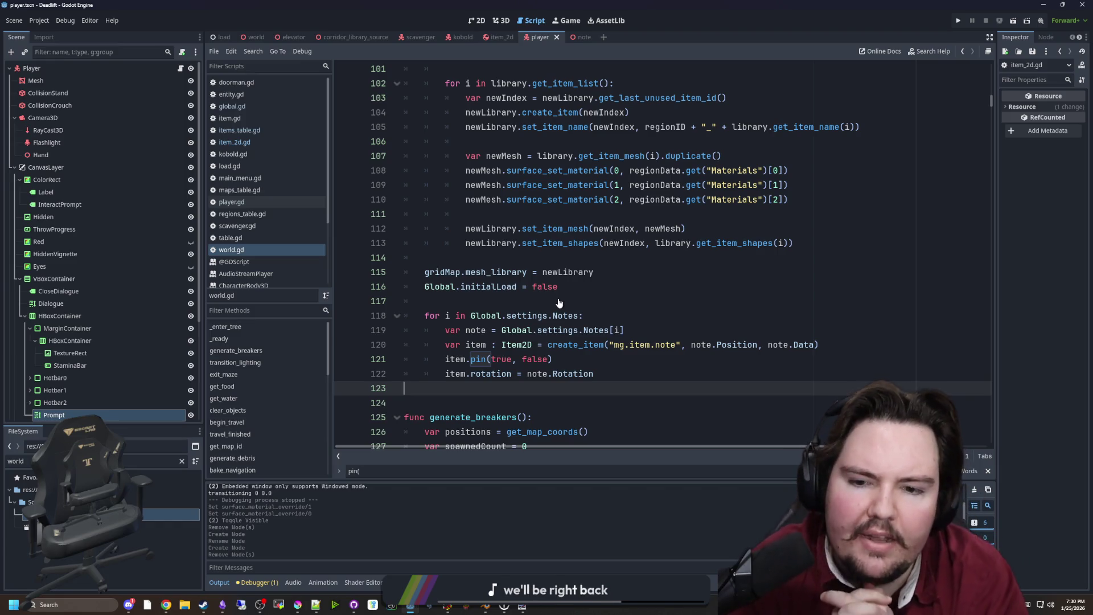
key(ctrl+s)
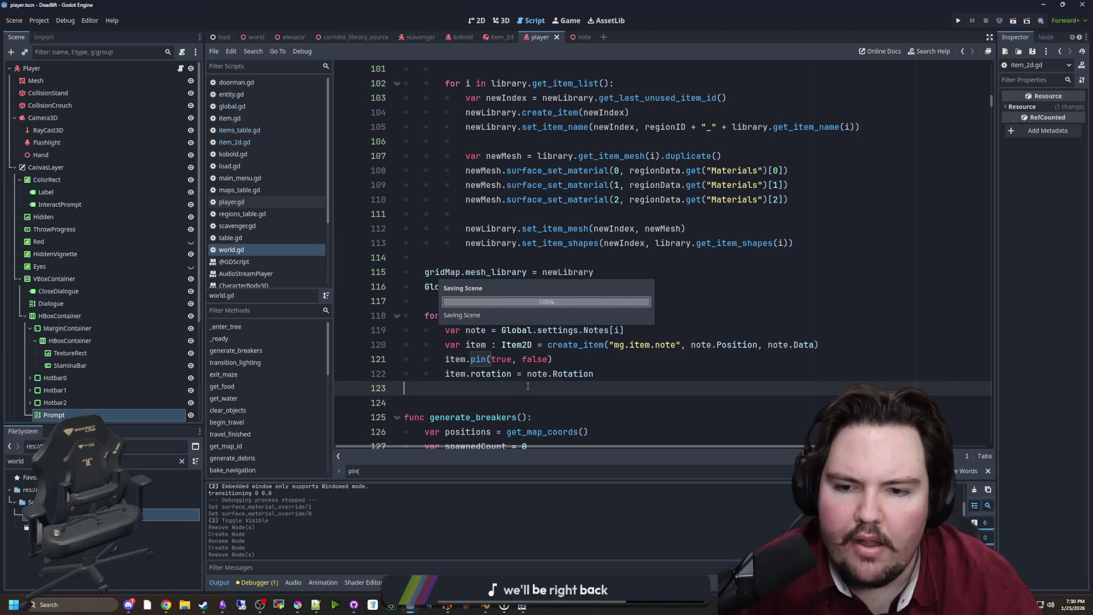
Step: Run the game, see the invalid 'Notes' access at world.gd line 118, and stop it
click(951, 22)
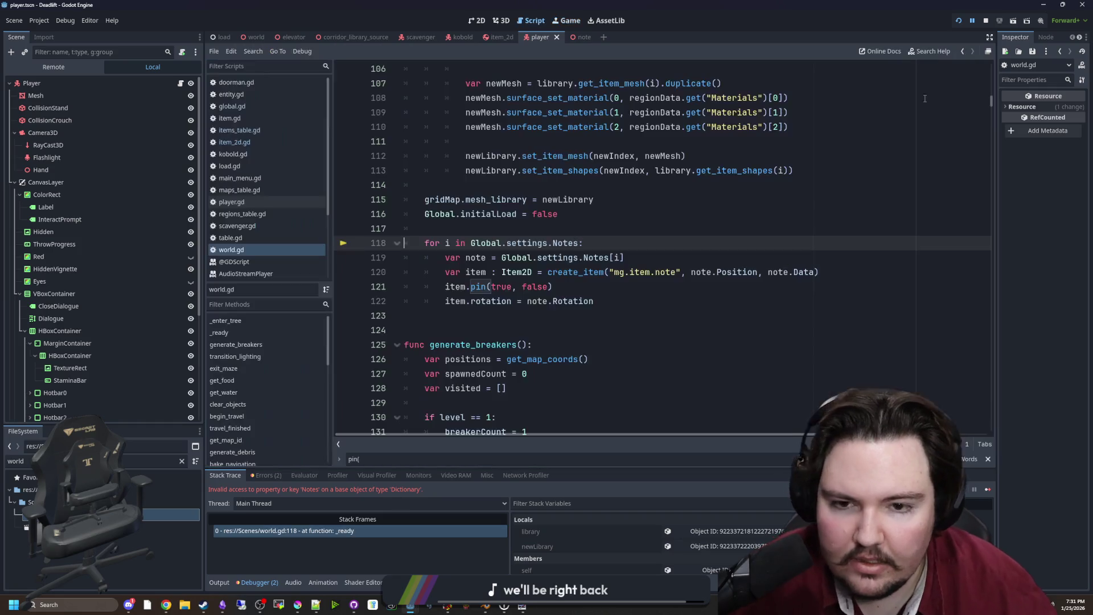
click(987, 22)
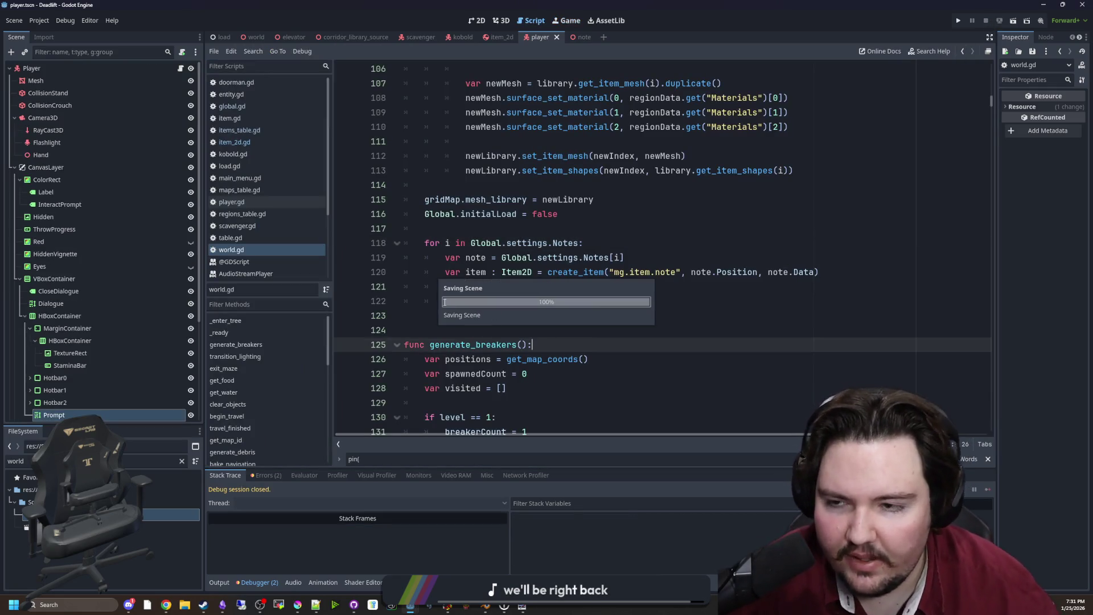
Step: Show the debugger's Errors, jump to the 'Notes' error in world.gd, then reopen global.gd
click(253, 104)
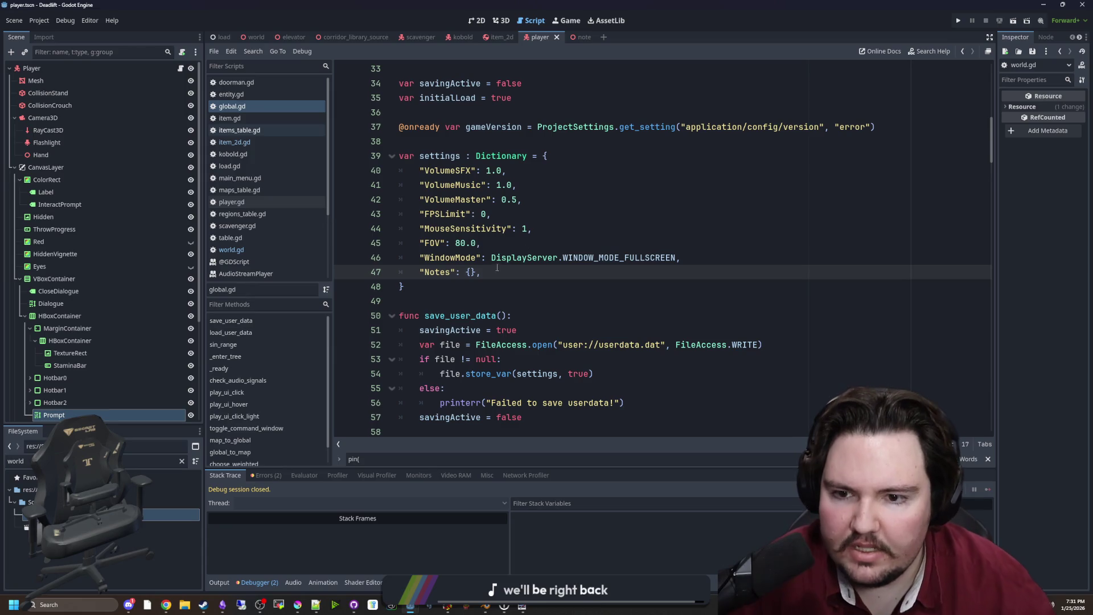
click(222, 581)
click(251, 581)
click(266, 476)
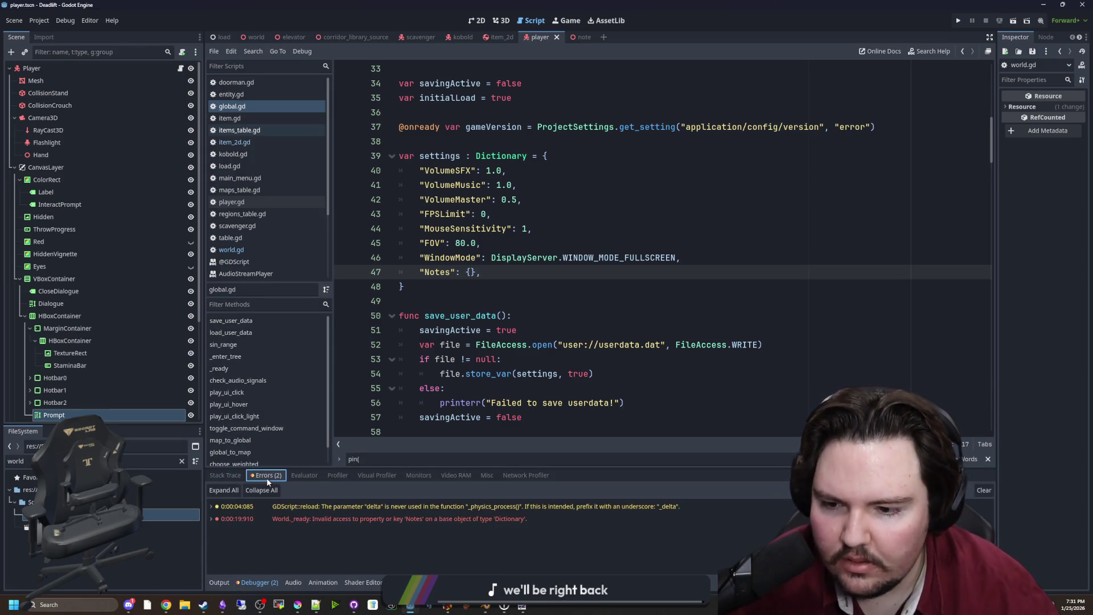
click(384, 518)
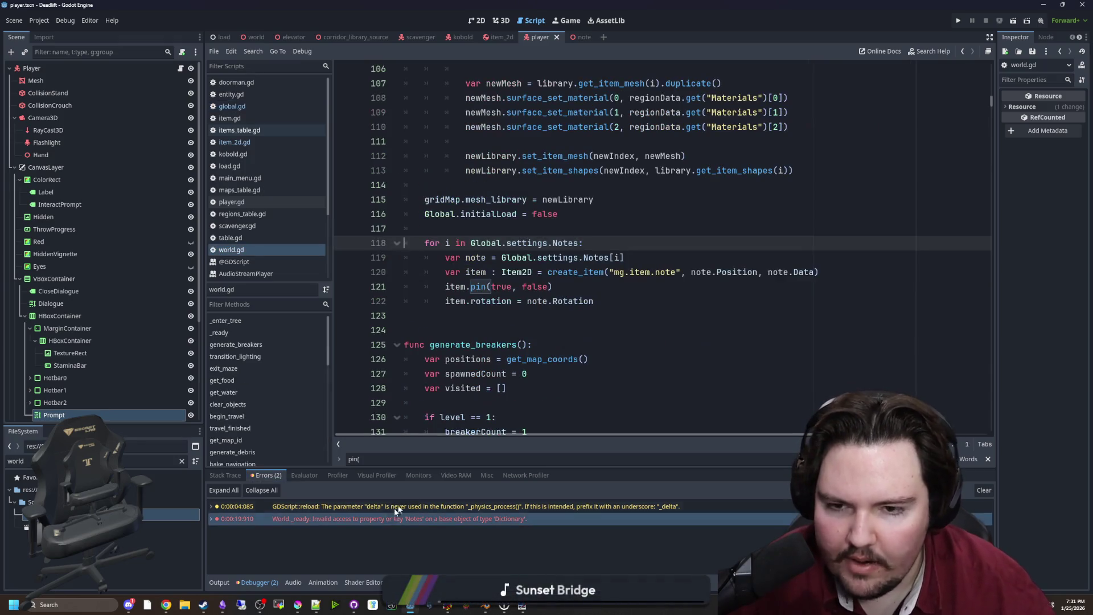
click(586, 232)
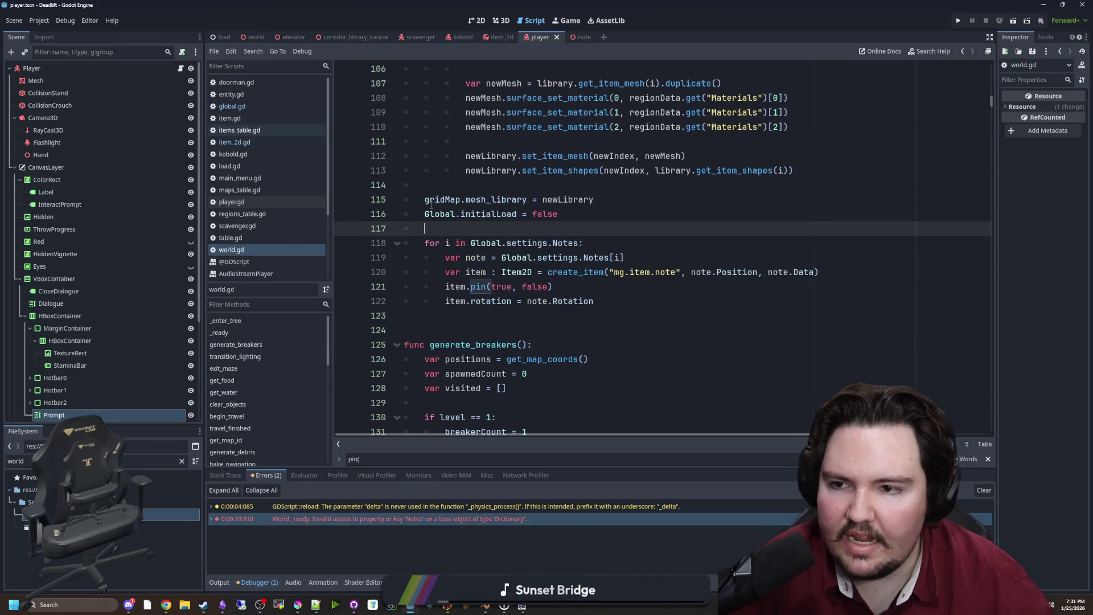
click(248, 106)
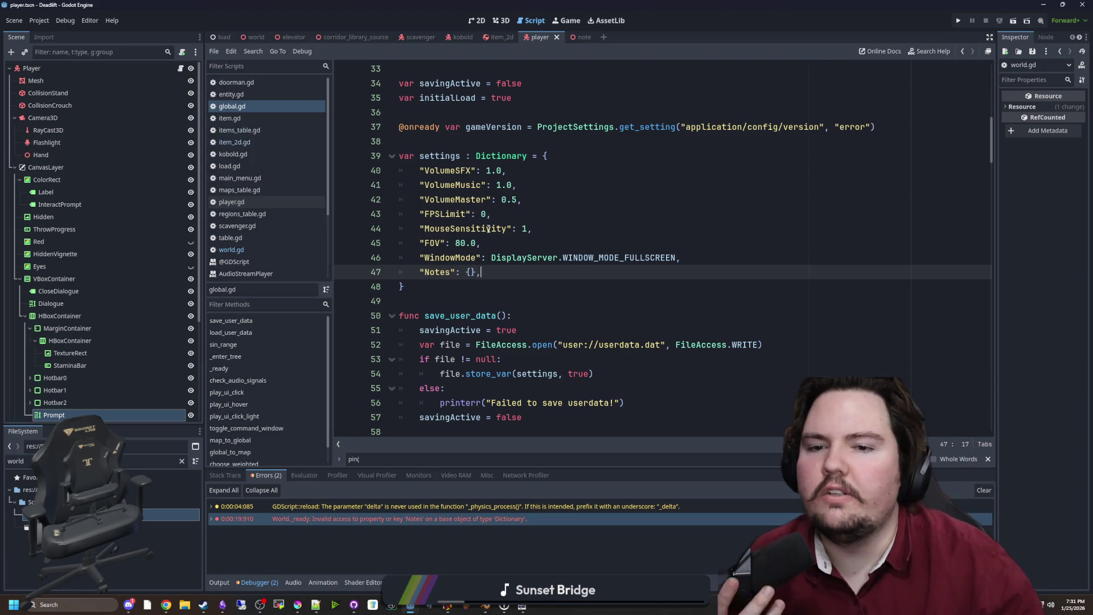
Step: Change line 65 of load_user_data from 'settings = v' to 'settings.merge(v, true)'
scroll(504, 300, down, 5)
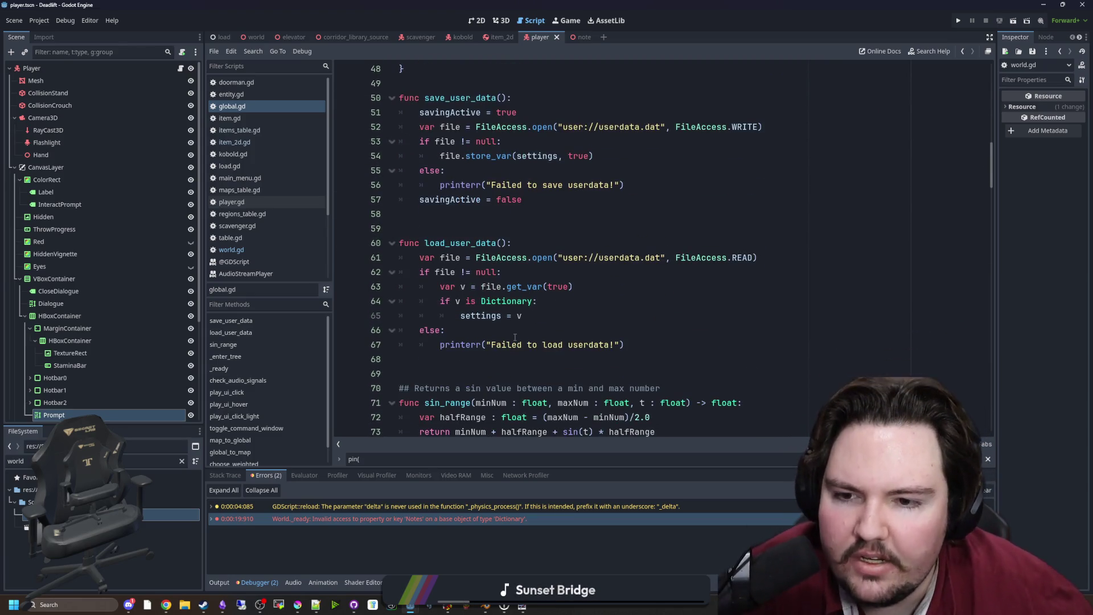
click(533, 330)
click(543, 322)
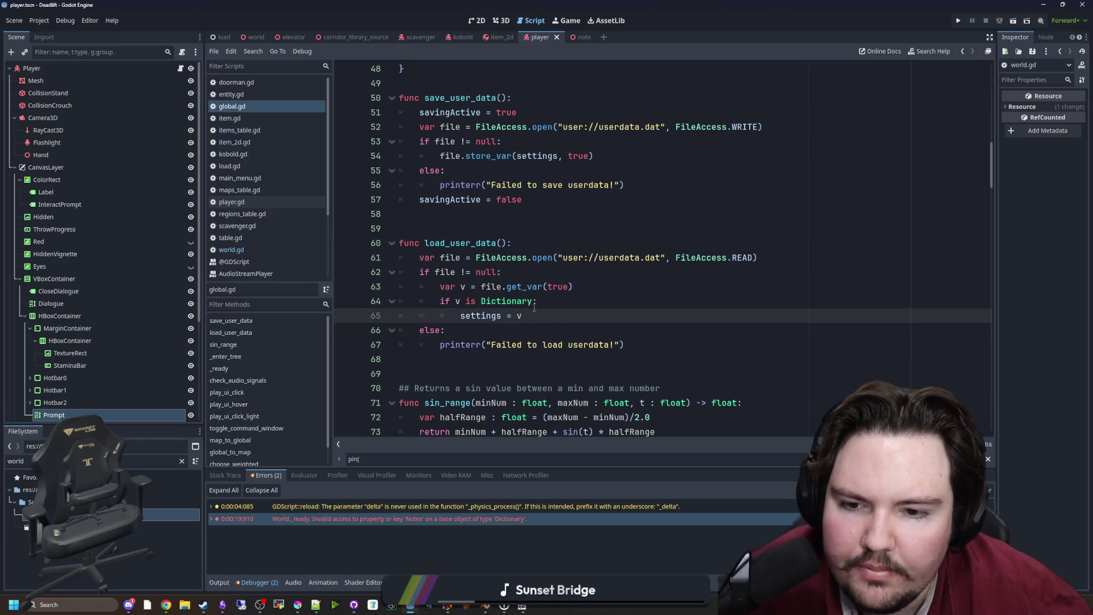
scroll(534, 308, up, 1)
click(490, 386)
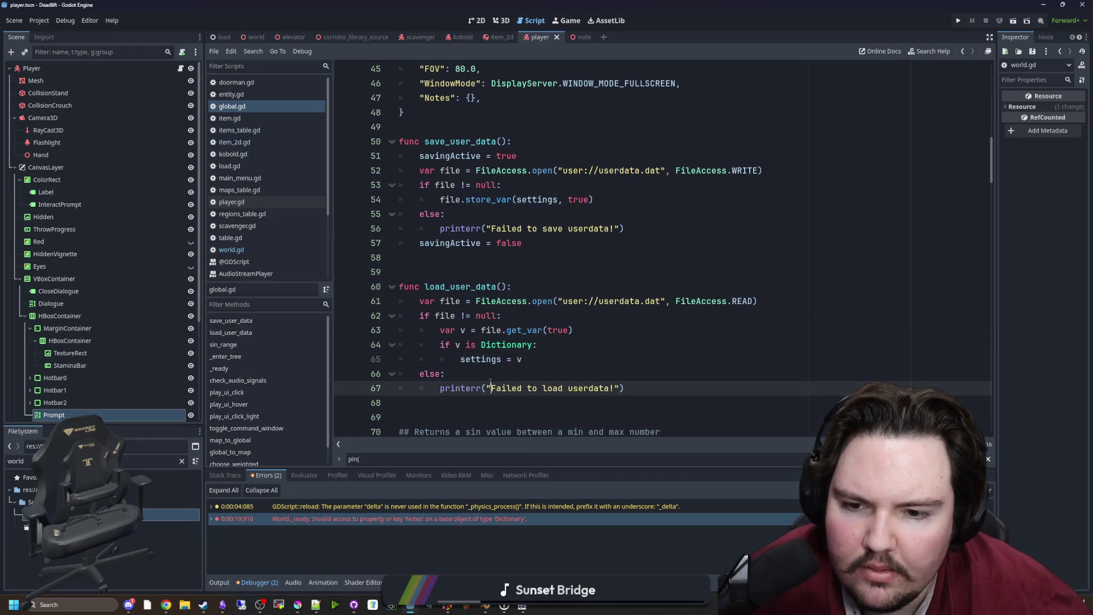
click(498, 373)
click(546, 359)
key(BackSpace)
key(BackSpace)
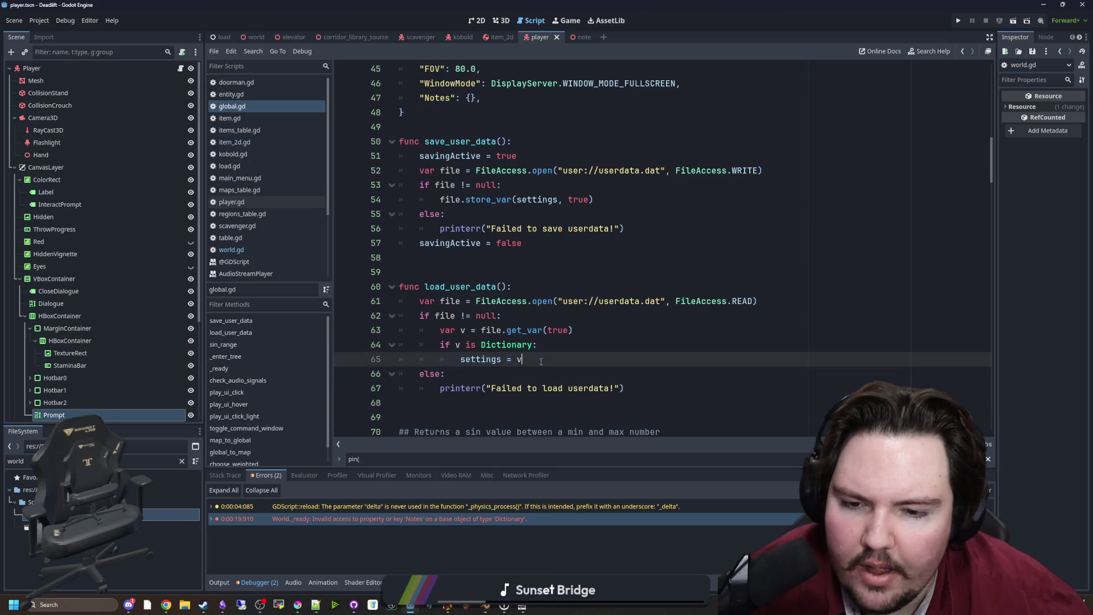
text(.merge()
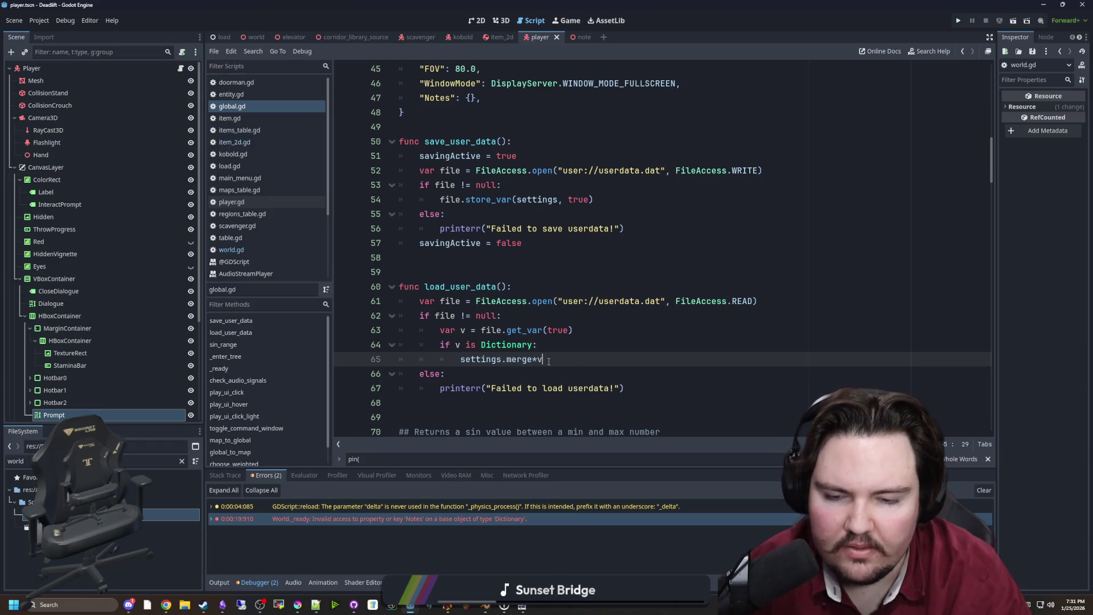
text(v)
text(, true)
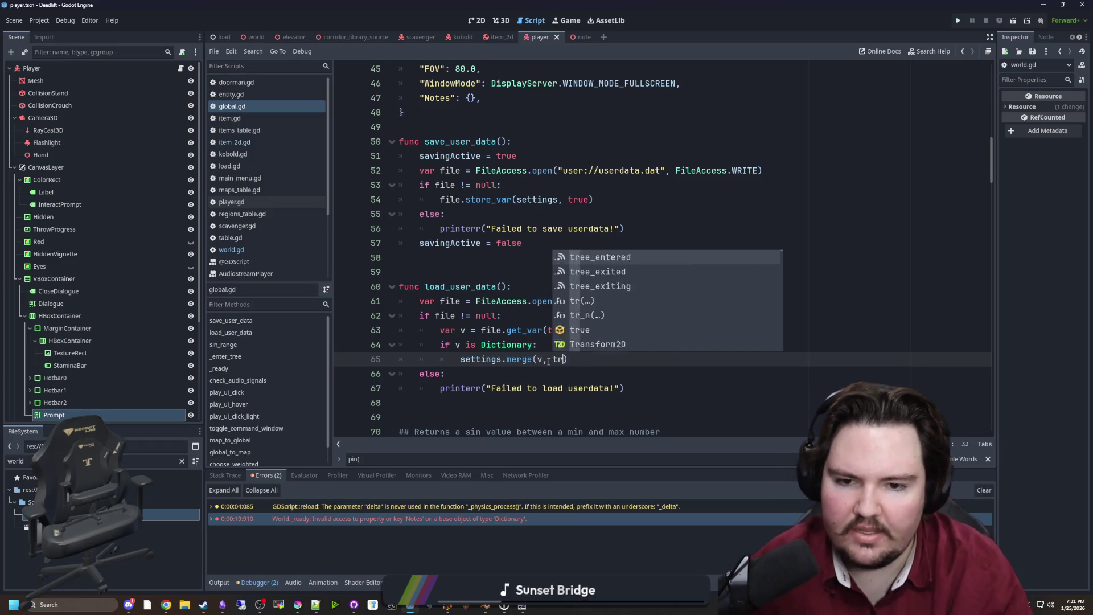
click(600, 344)
Step: Save global.gd and launch the project to test the fix
key(ctrl+s)
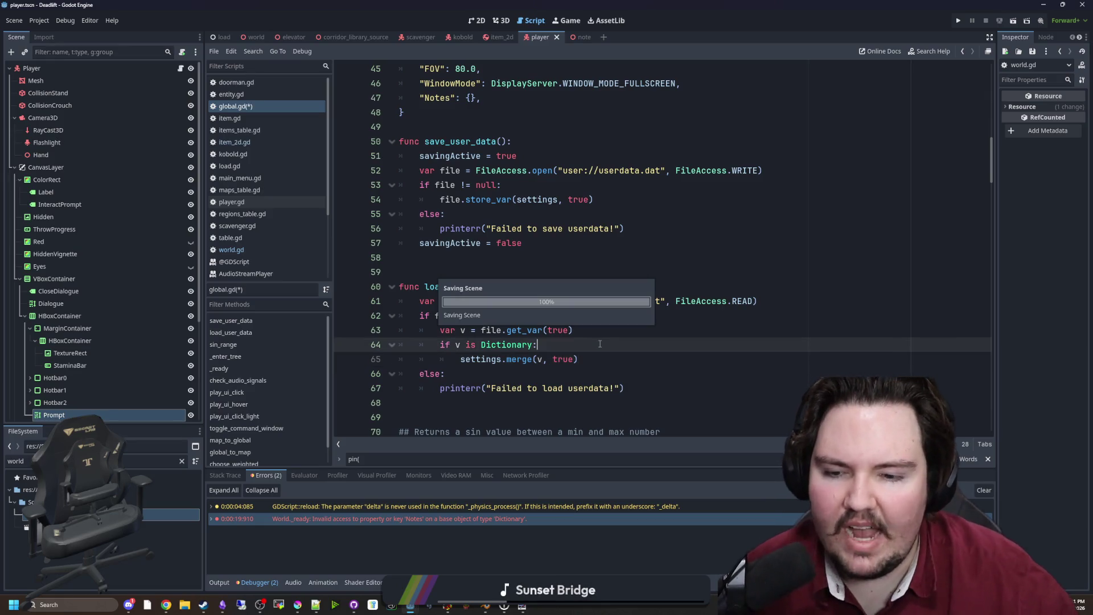
key(Up)
key(Up)
key(Up)
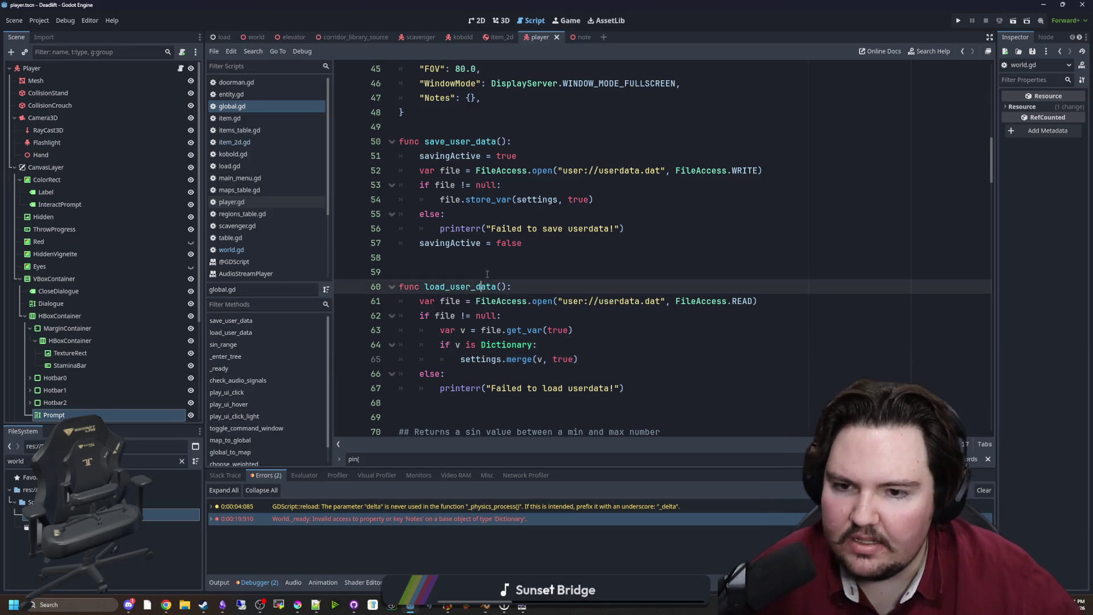
click(959, 21)
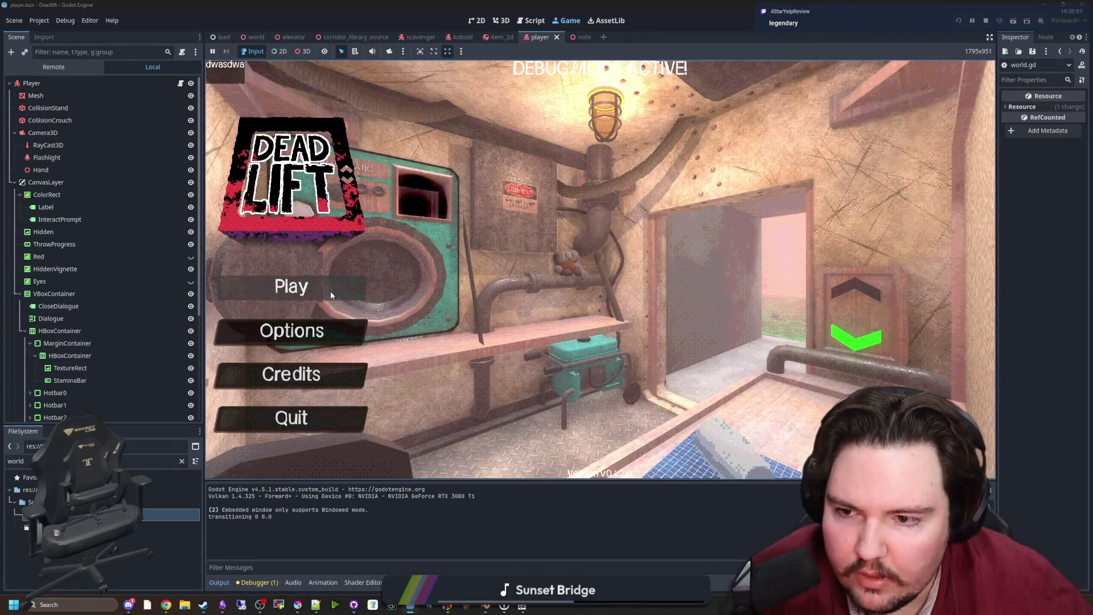
Step: Start a game, spawn a note with /give note, pin it to the corkboard, then stop the run
click(330, 291)
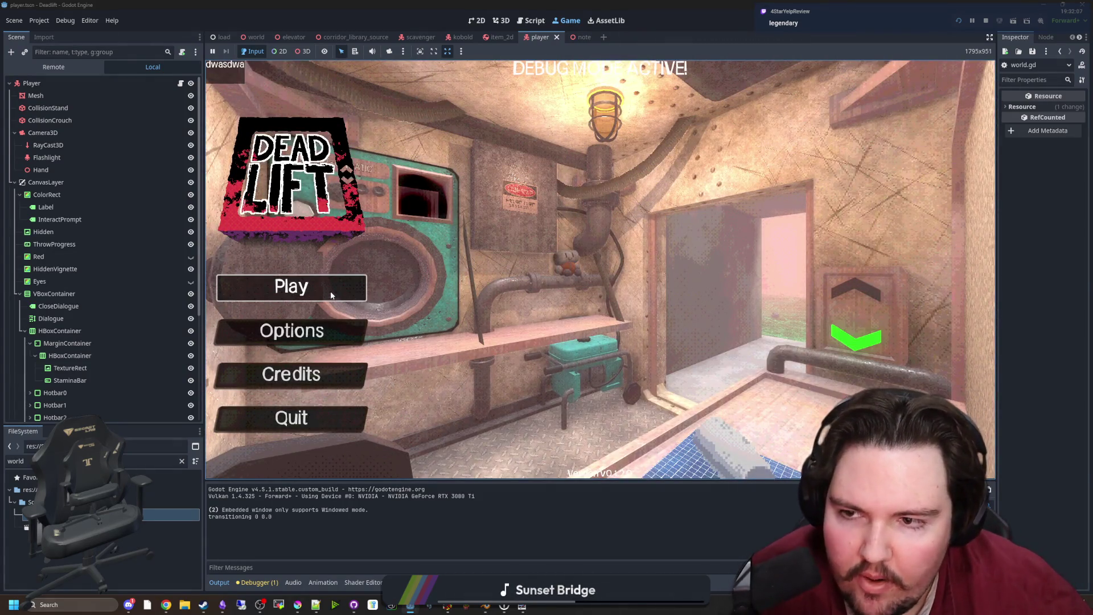
text(/give )
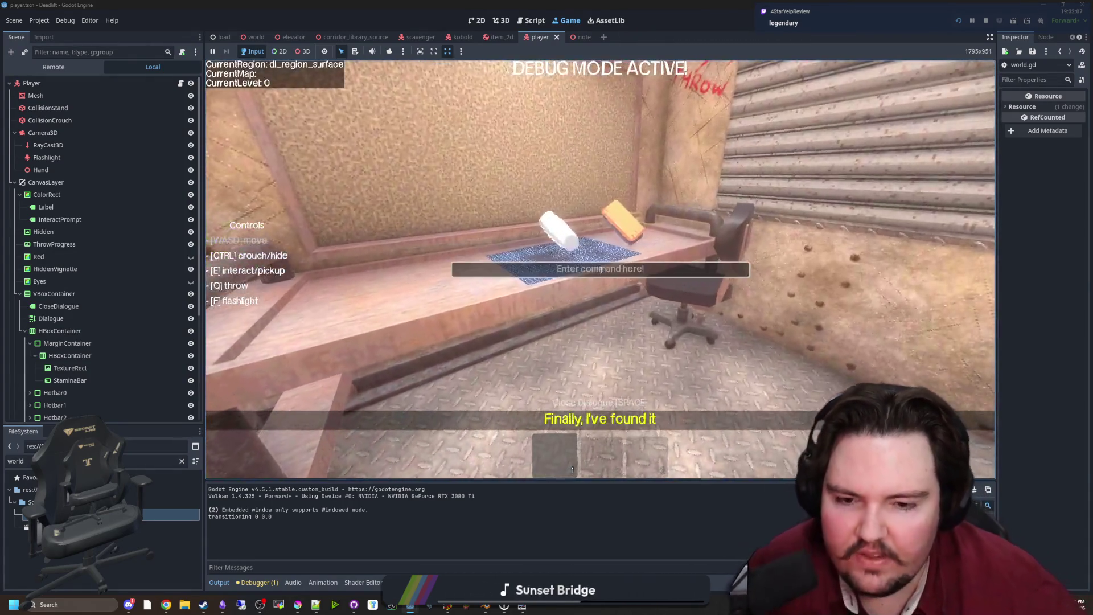
text(note)
key(Return)
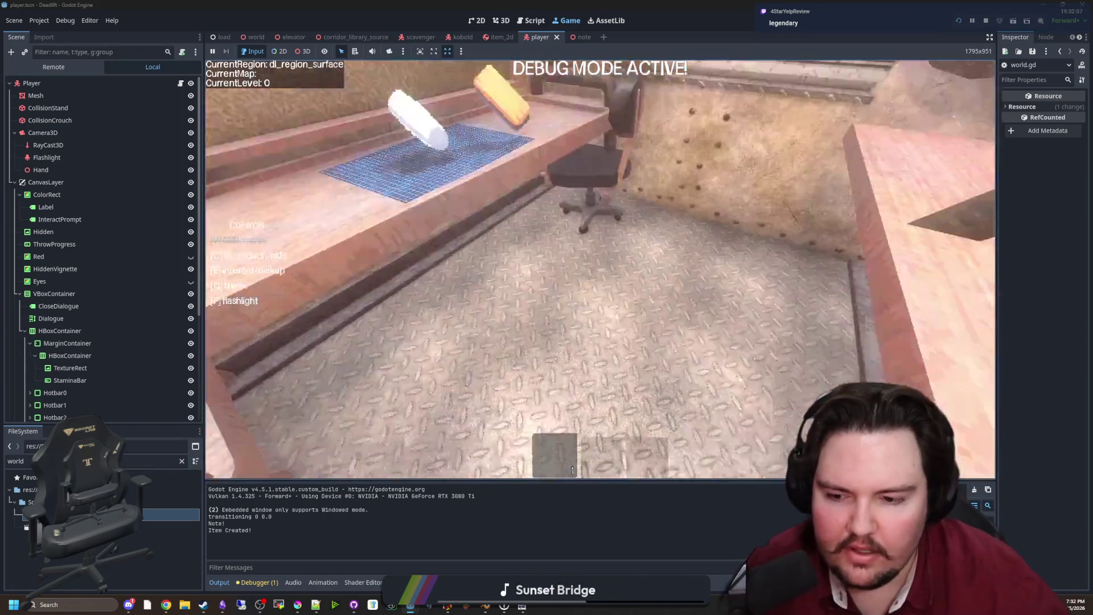
key(e)
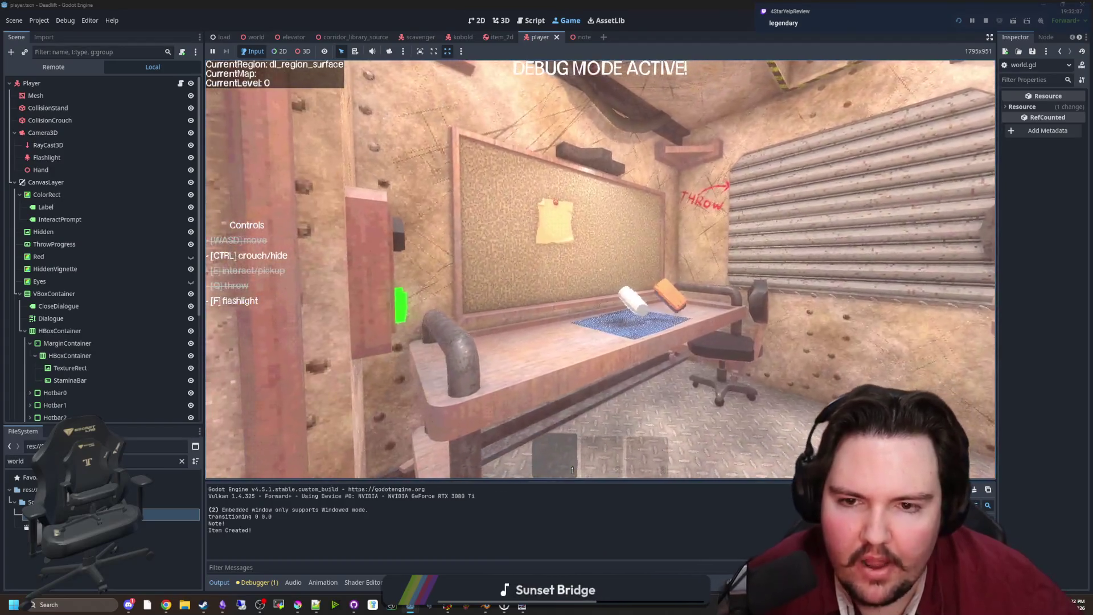
key(Escape)
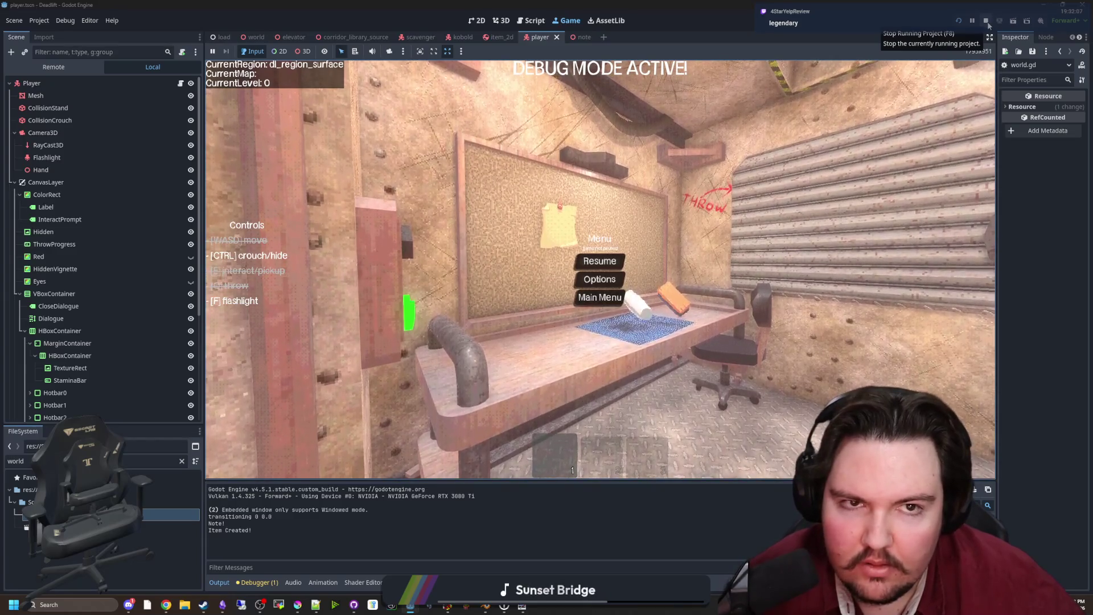
click(986, 21)
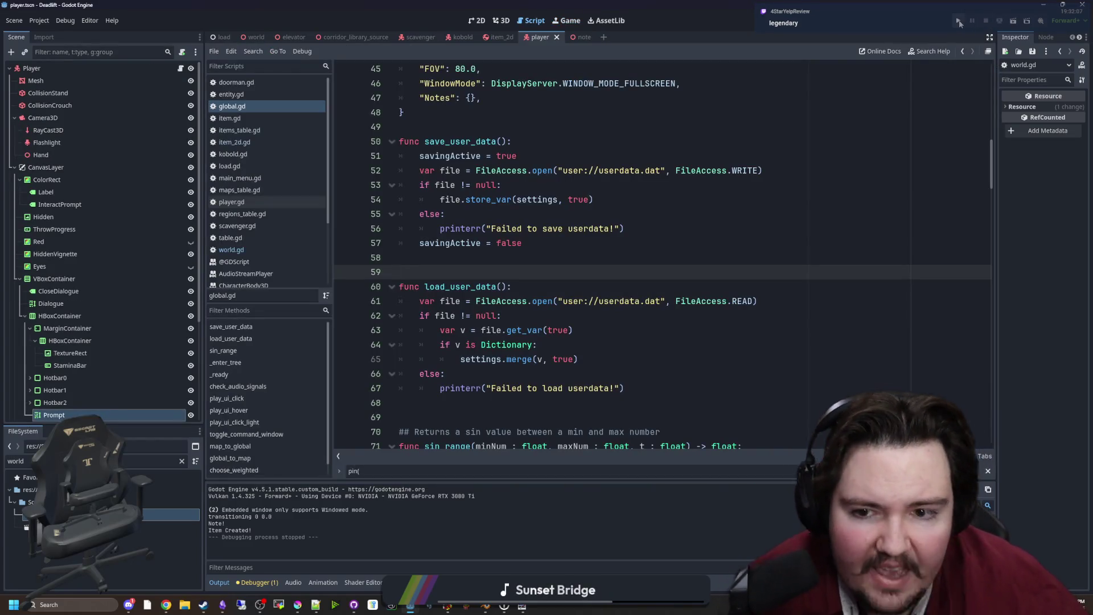
Step: Run a new game, walk into the freezer and pick up the notes from the table
click(959, 22)
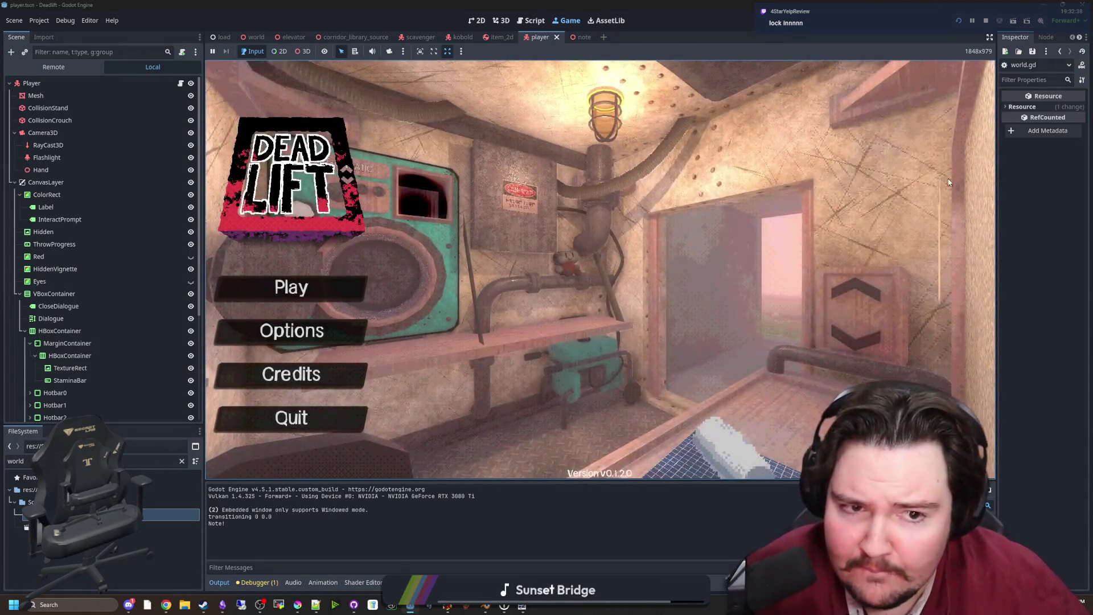
click(328, 290)
key(w)
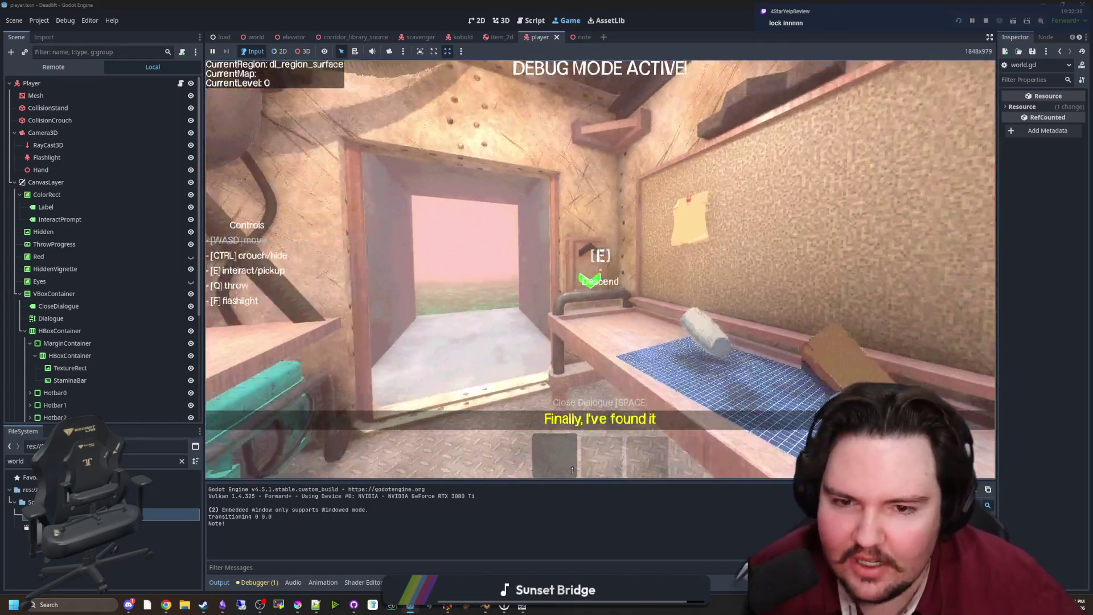
key(w)
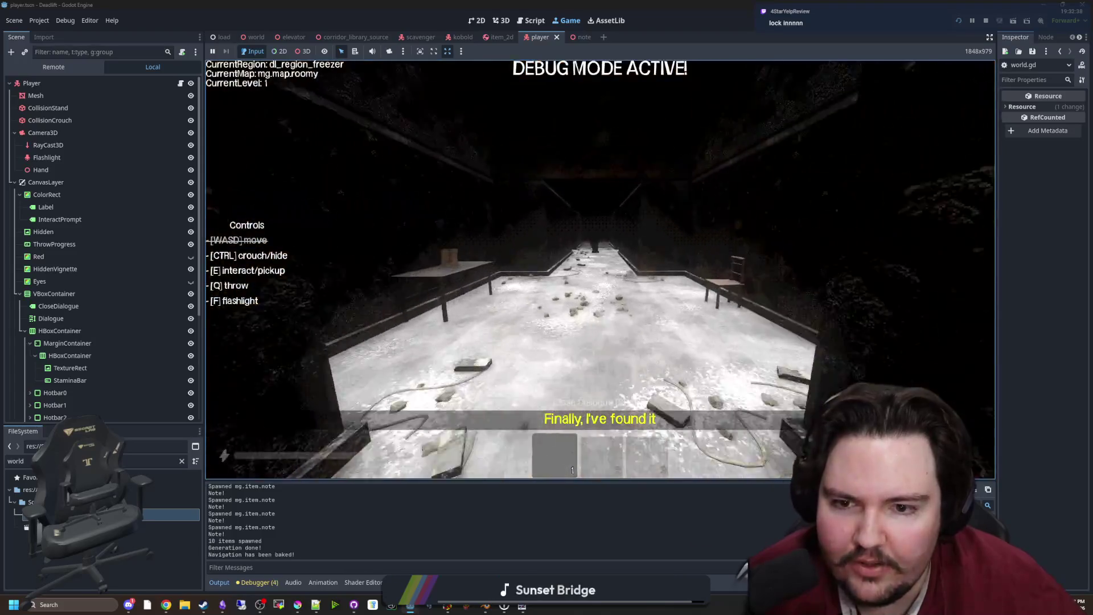
key(e)
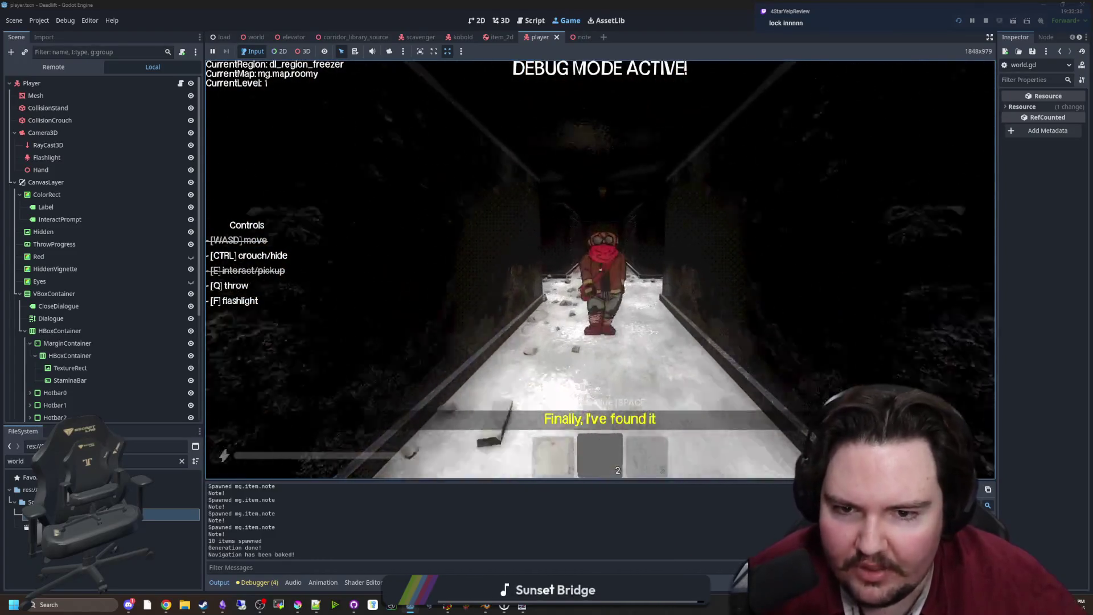
key(w)
key(e)
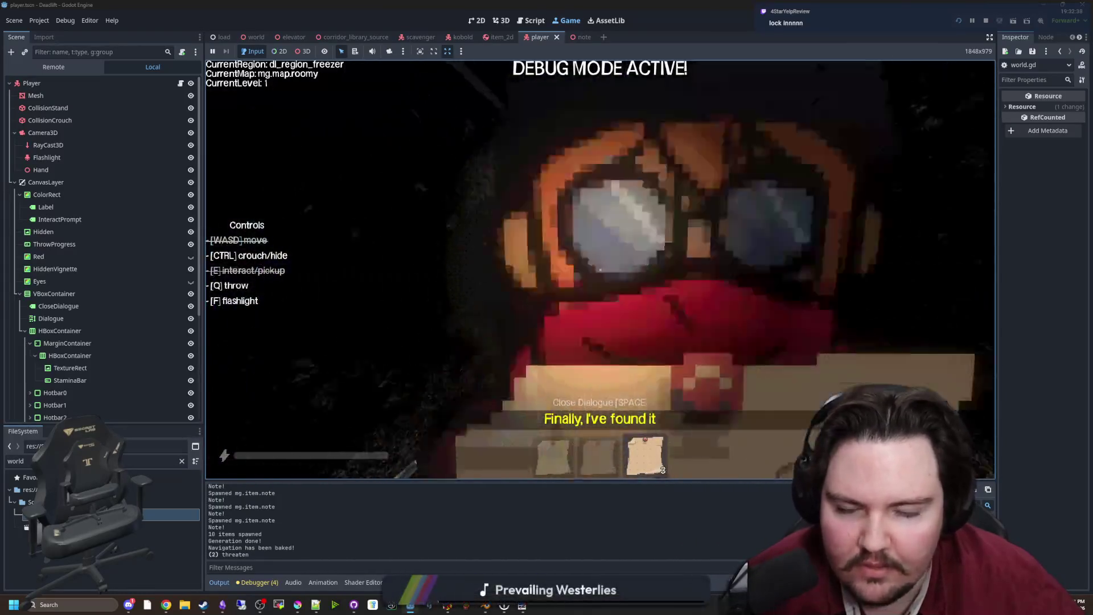
Step: Pin two notes onto the elevator notice board, then stop and relaunch the game
key(w)
key(w)
key(q)
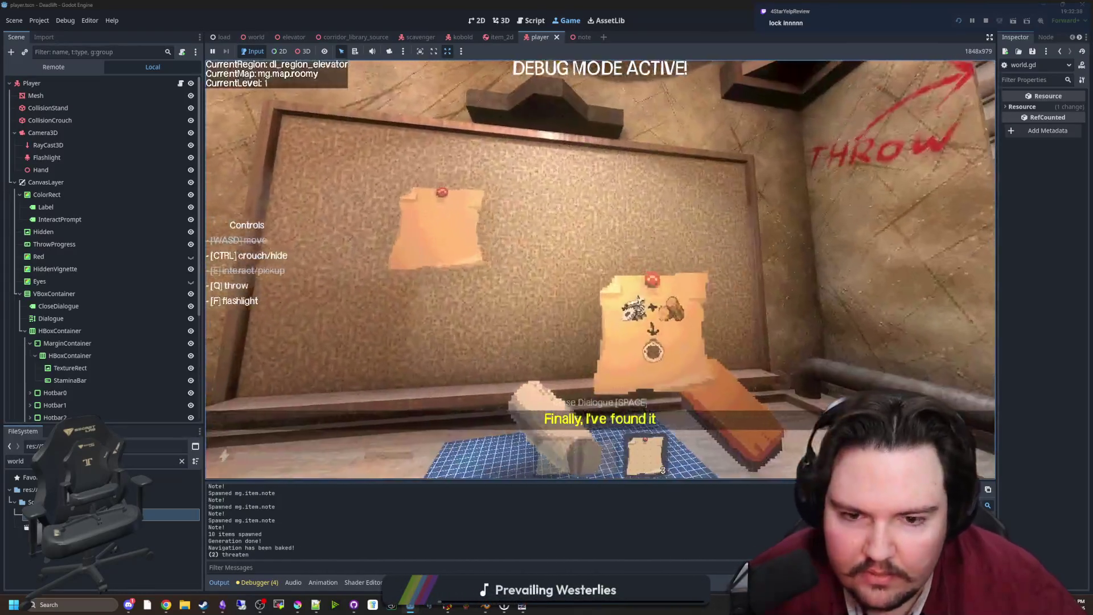
key(q)
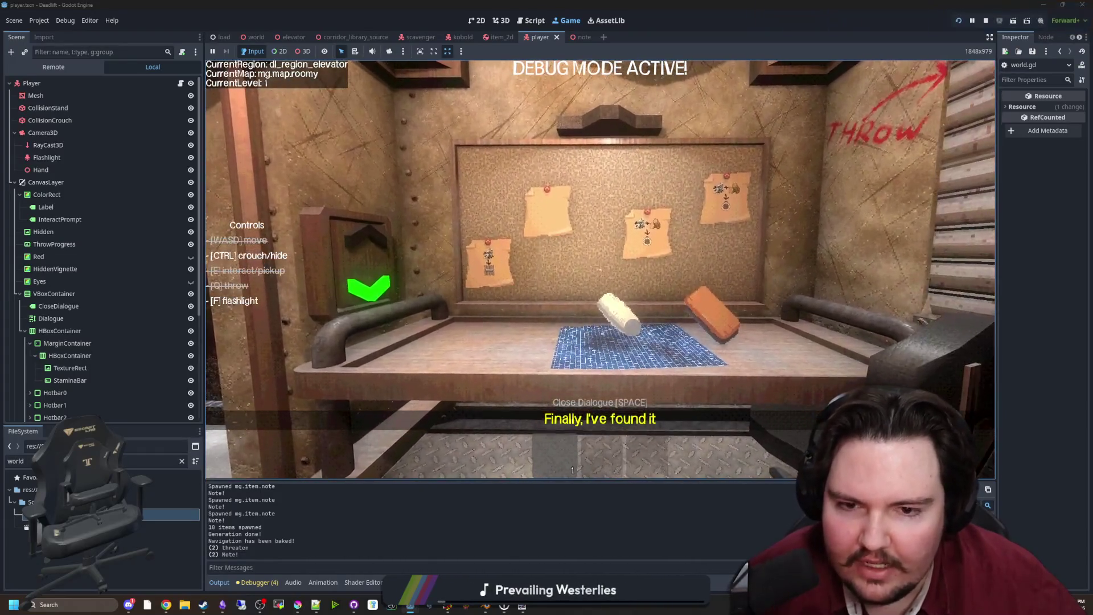
key(Escape)
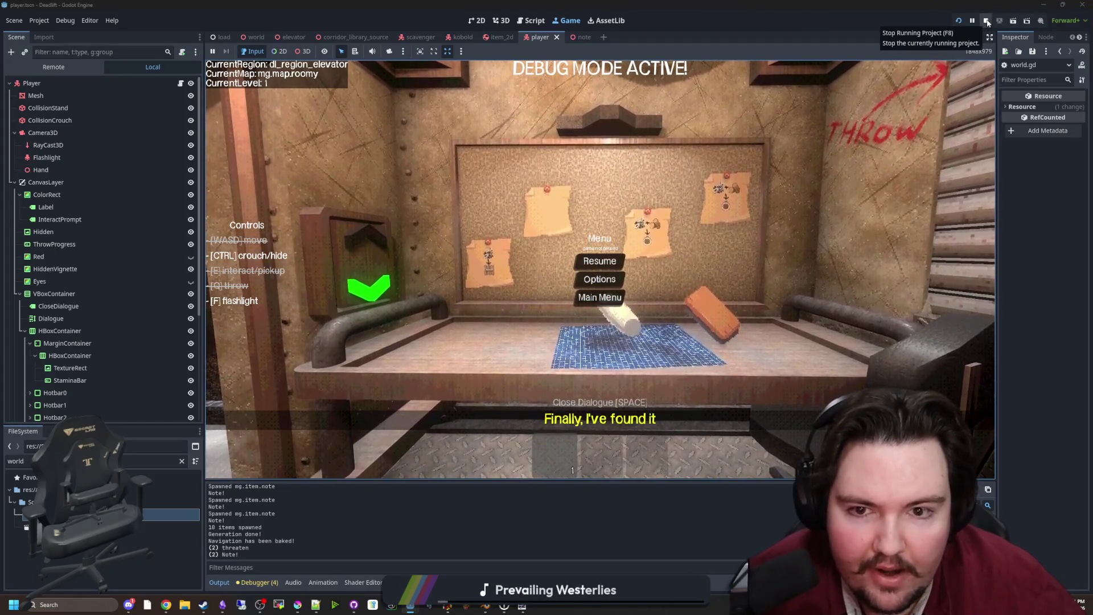
click(990, 25)
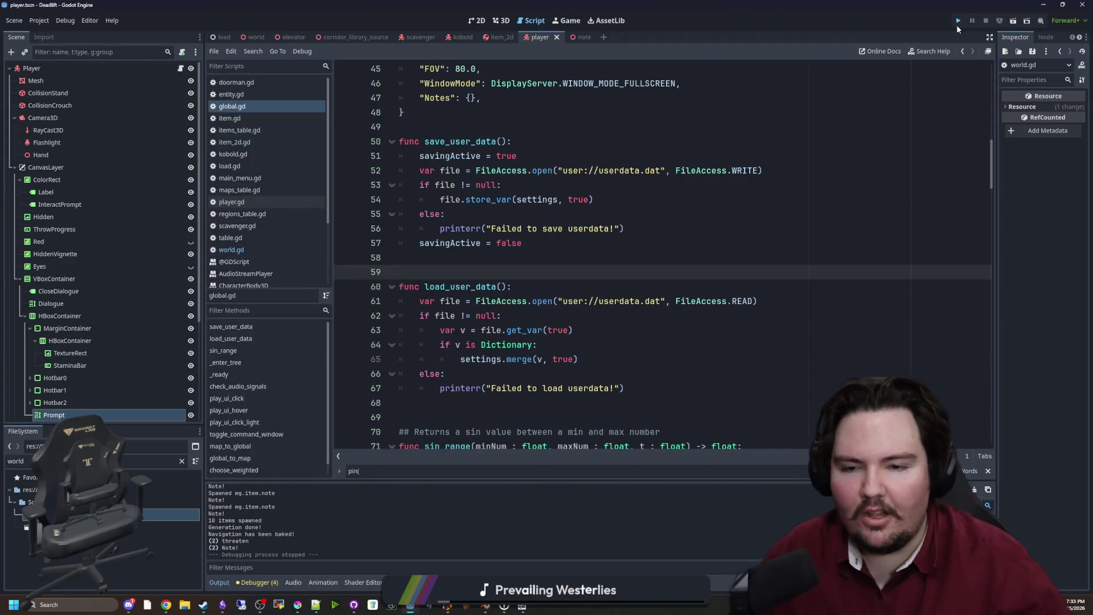
click(958, 21)
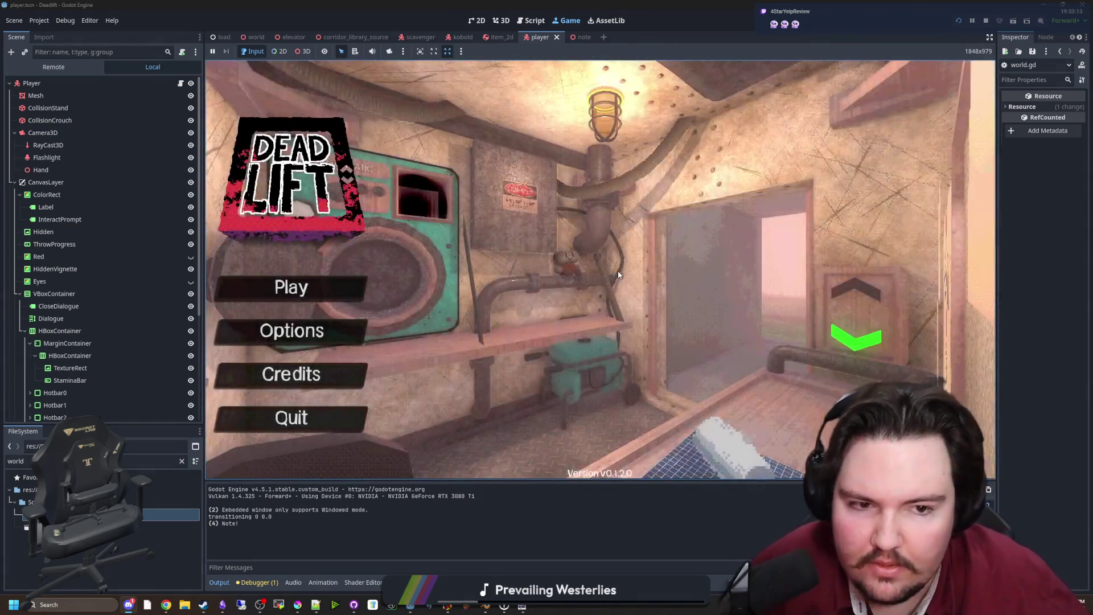
text(dwasdwa)
Step: Start a new game, approach the corkboard to check the saved notes, and pause
click(344, 290)
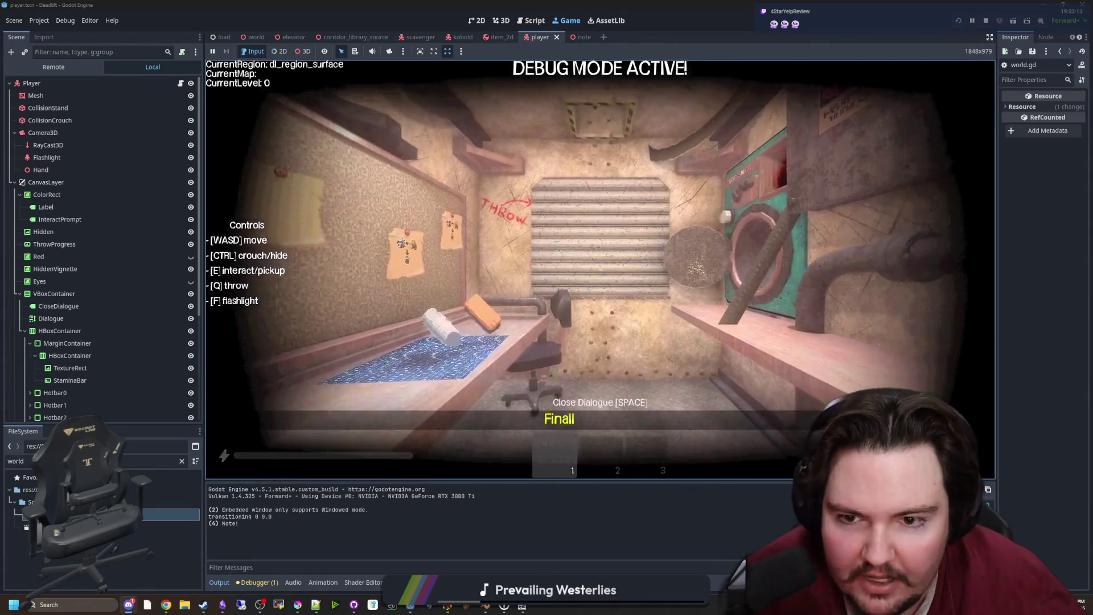
key(w)
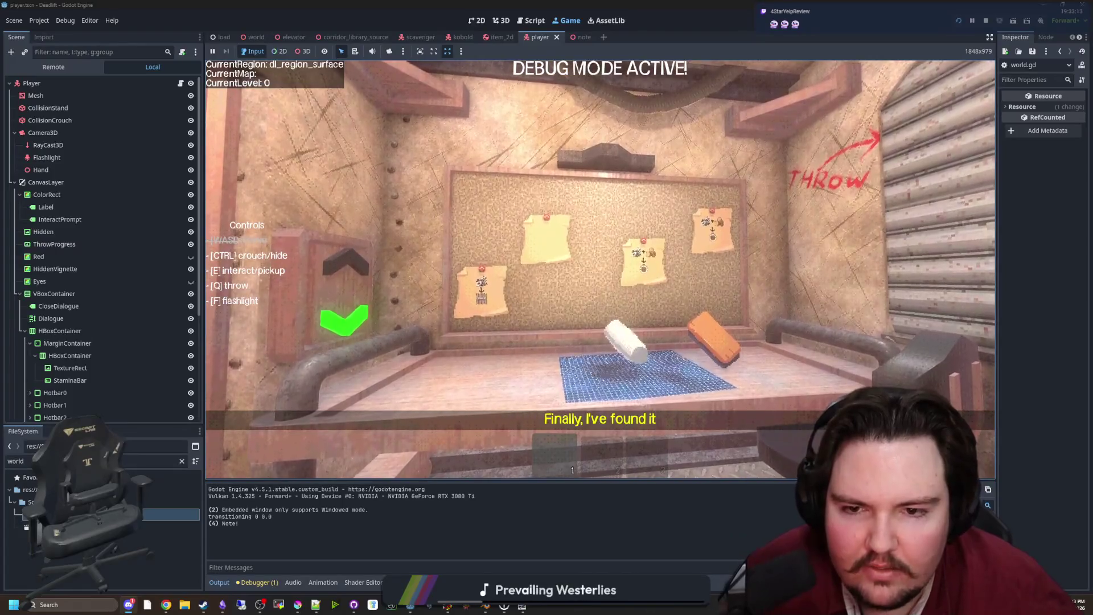
key(w)
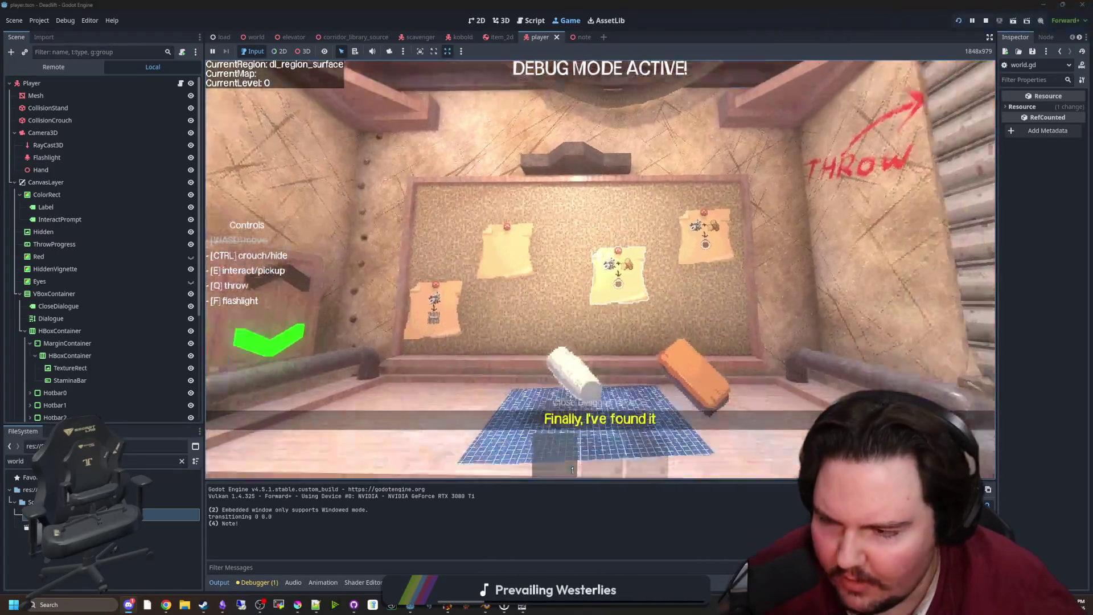
key(Escape)
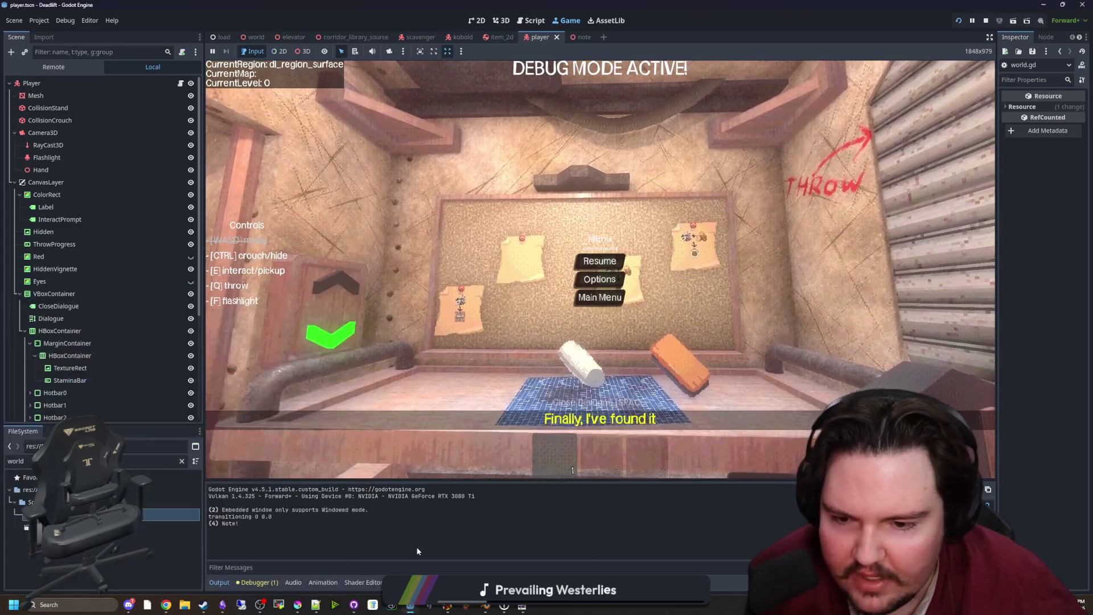
key(alt+Tab)
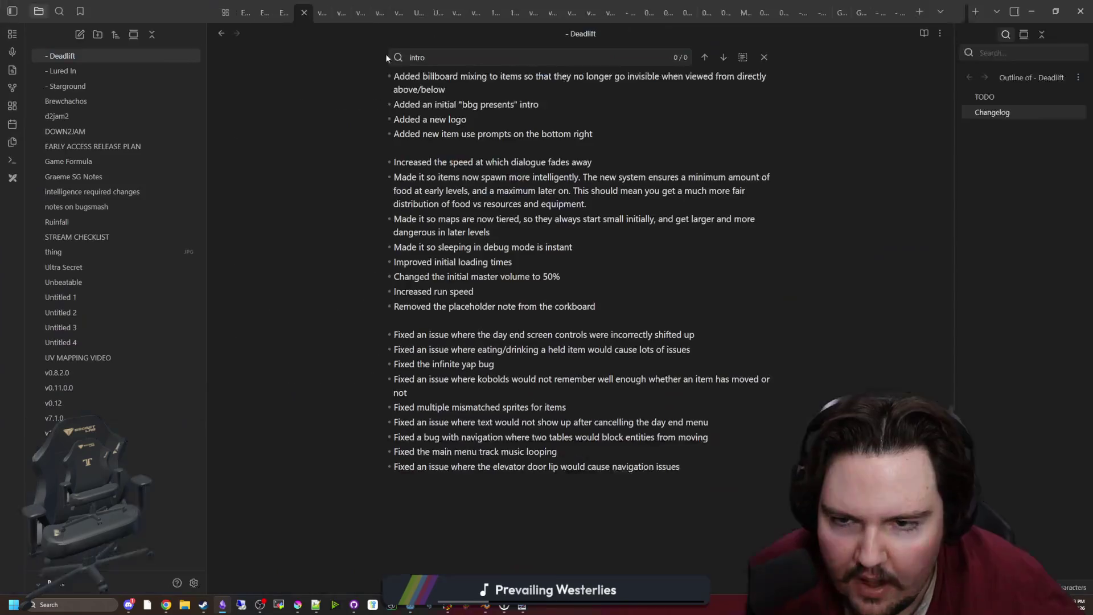
Step: Append '(notes are persistent across runs…' to the 'Added recipe notes' line in the Deadlift note
scroll(491, 350, up, 3)
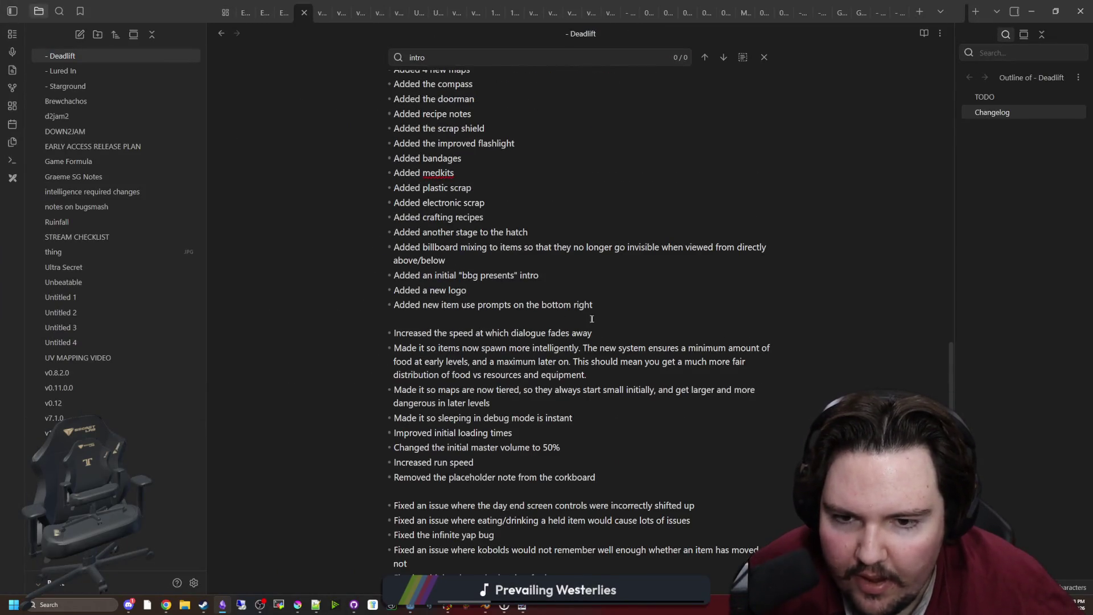
scroll(591, 319, up, 5)
scroll(461, 317, down, 2)
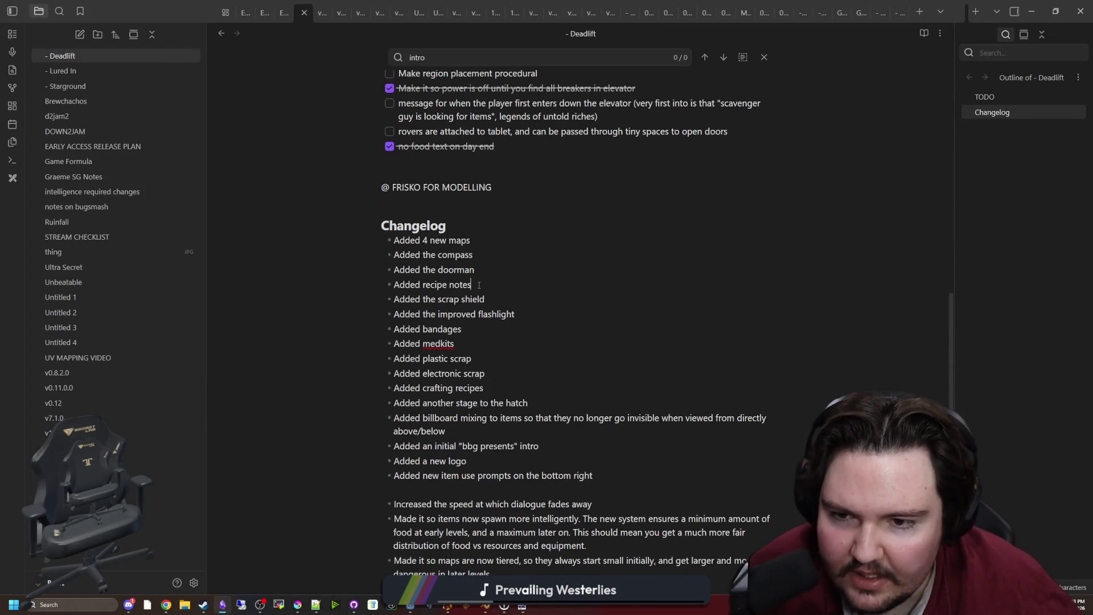
text( (not)
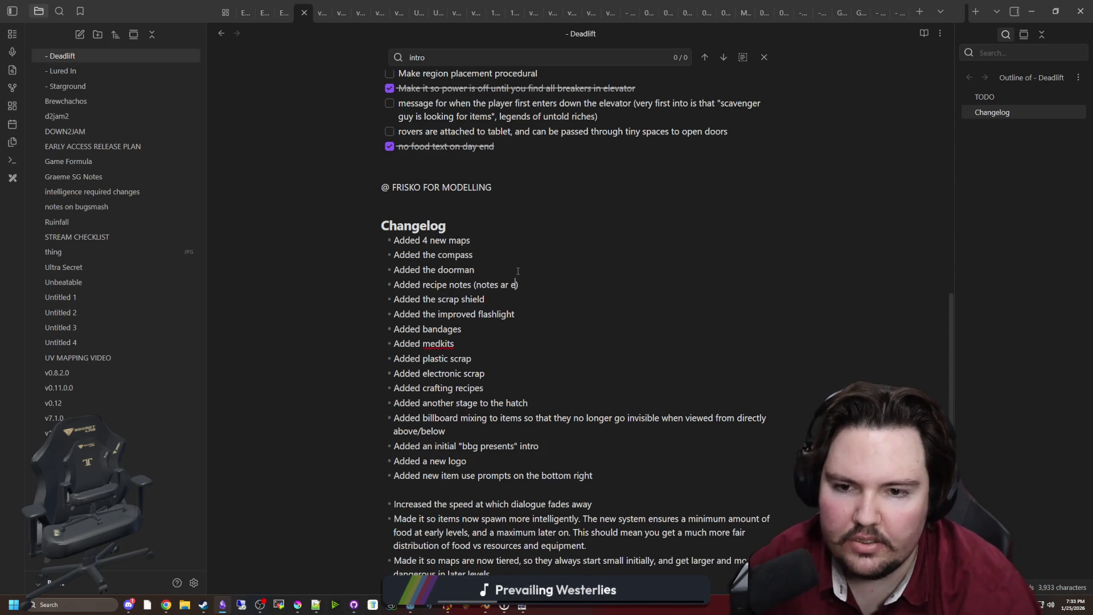
text(es are persist)
key(BackSpace)
text(across )
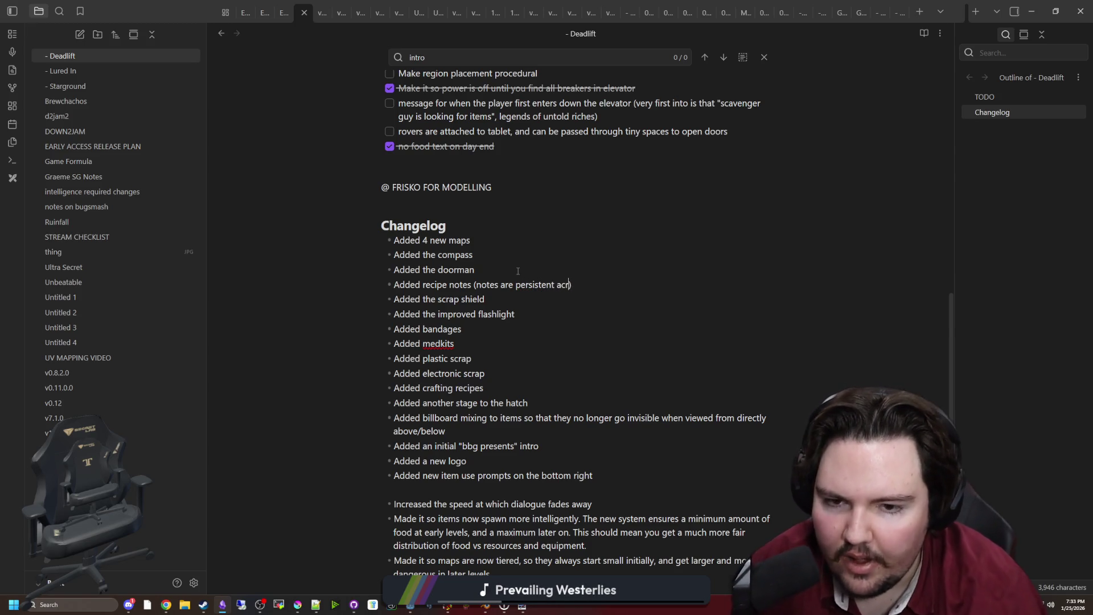
text(runs and closing the game)
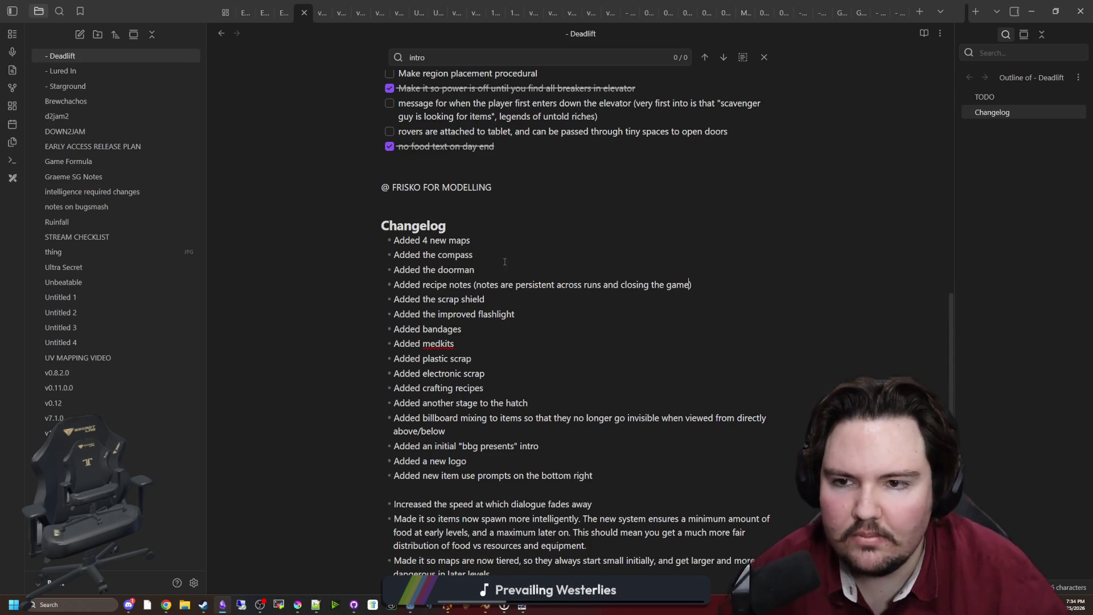
Step: Check off the 'note corkboard saving' task and return to the paused game
scroll(518, 271, up, 10)
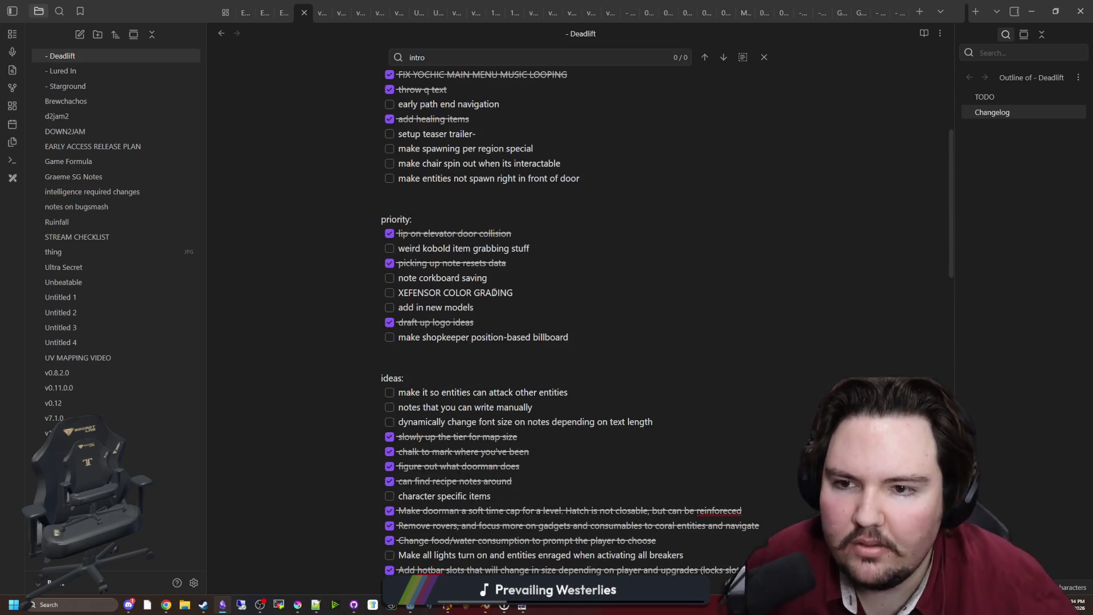
click(391, 275)
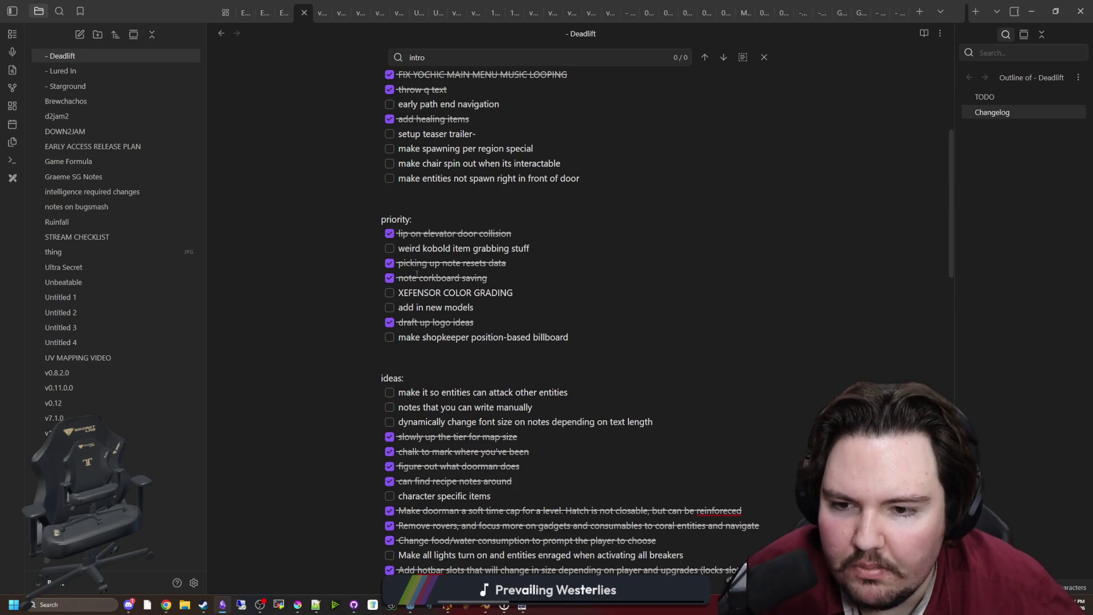
click(519, 280)
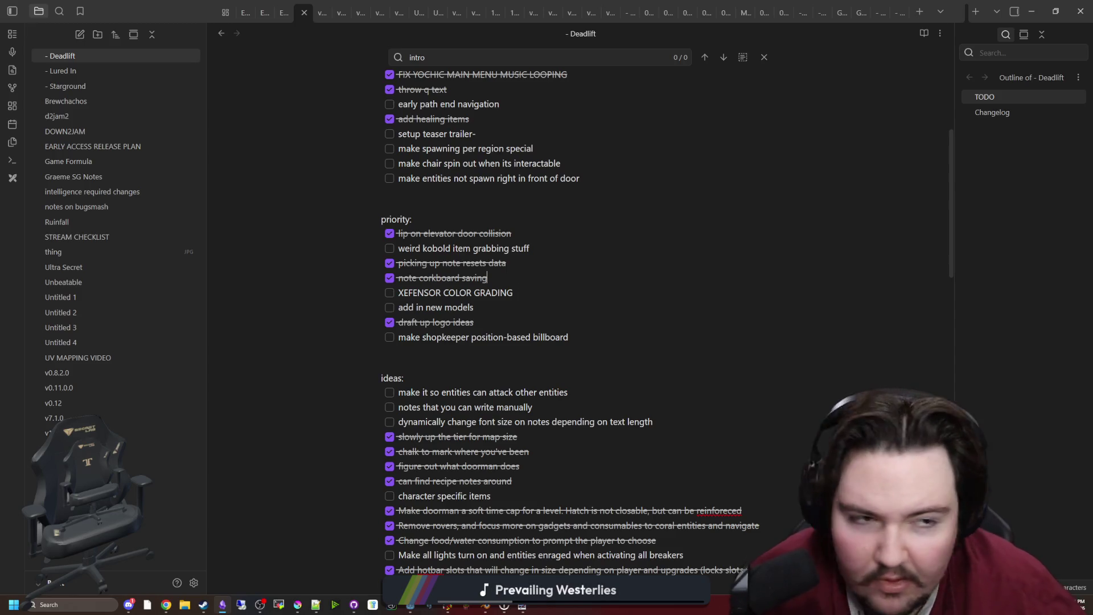
key(alt+Tab)
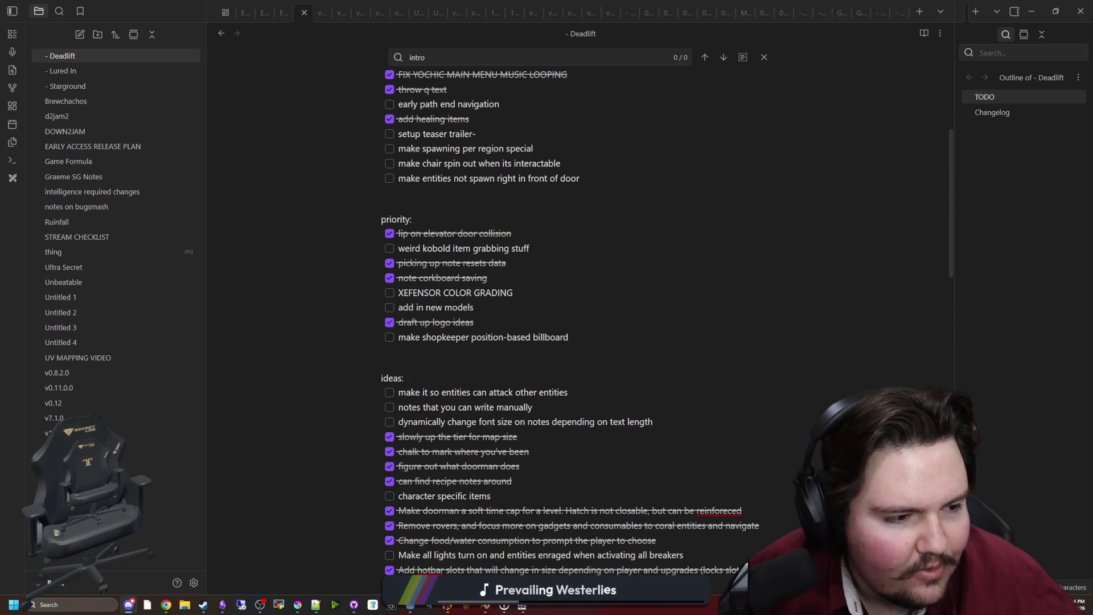
key(alt+Tab)
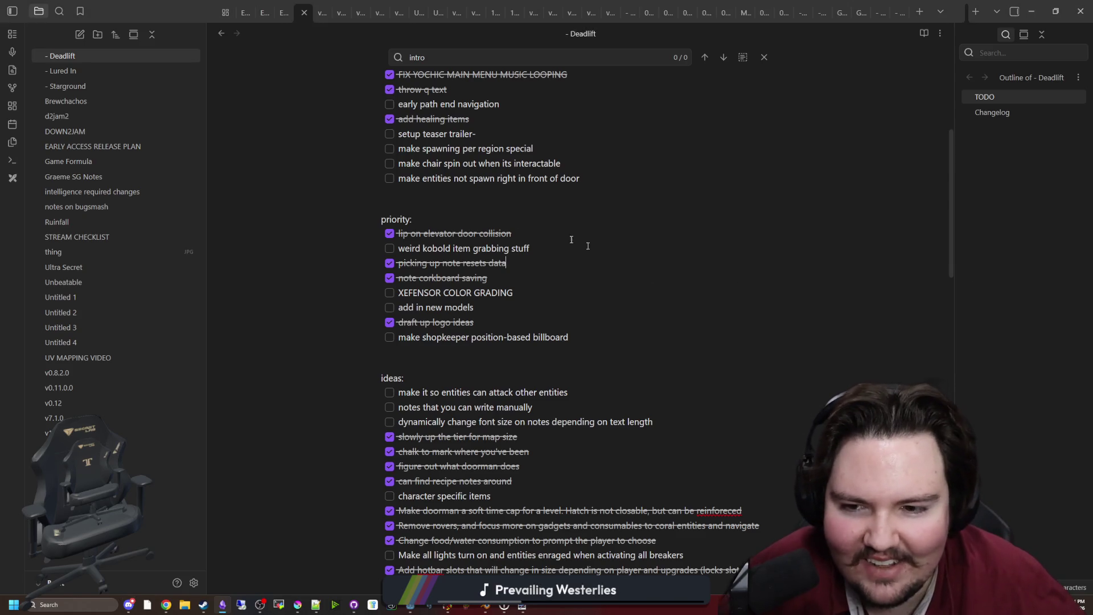
key(alt+Tab)
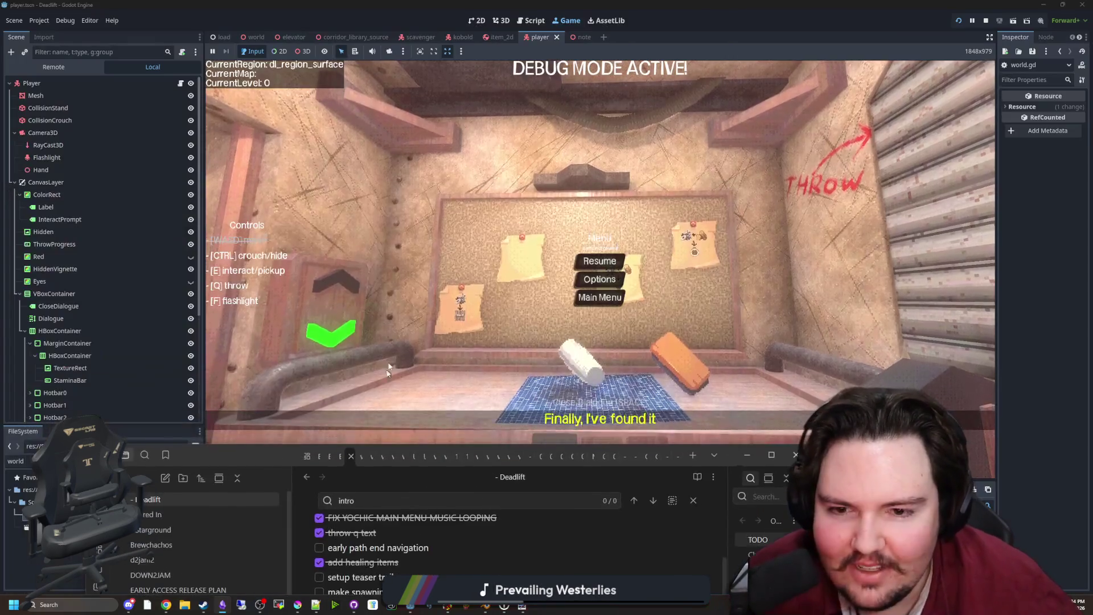
Step: Resume the game, pick up a table note, zoom in on it, then put it down and pause
click(452, 302)
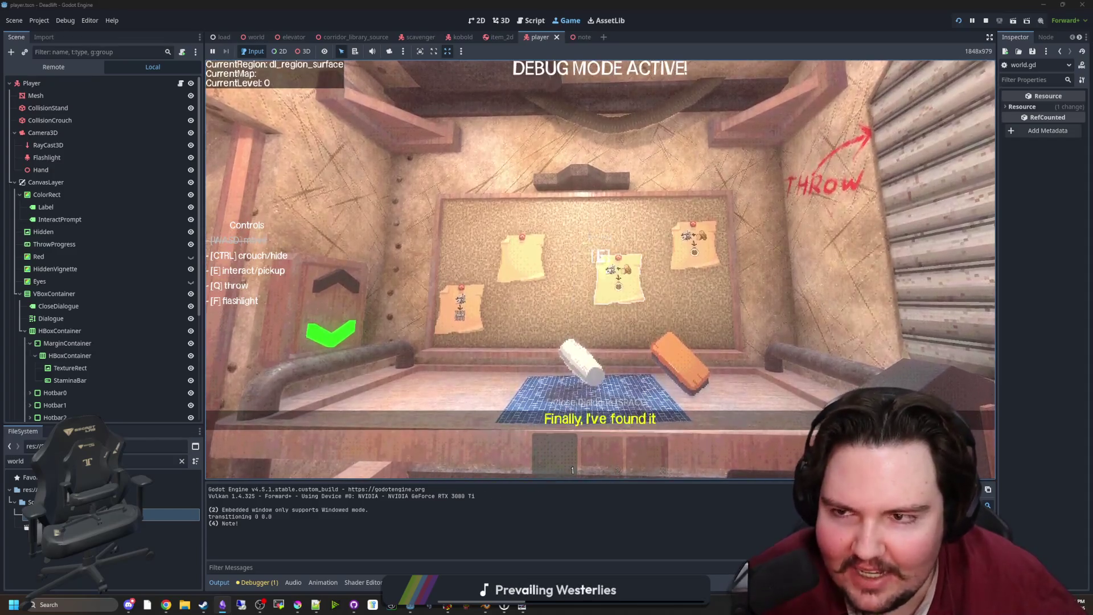
key(Escape)
key(w)
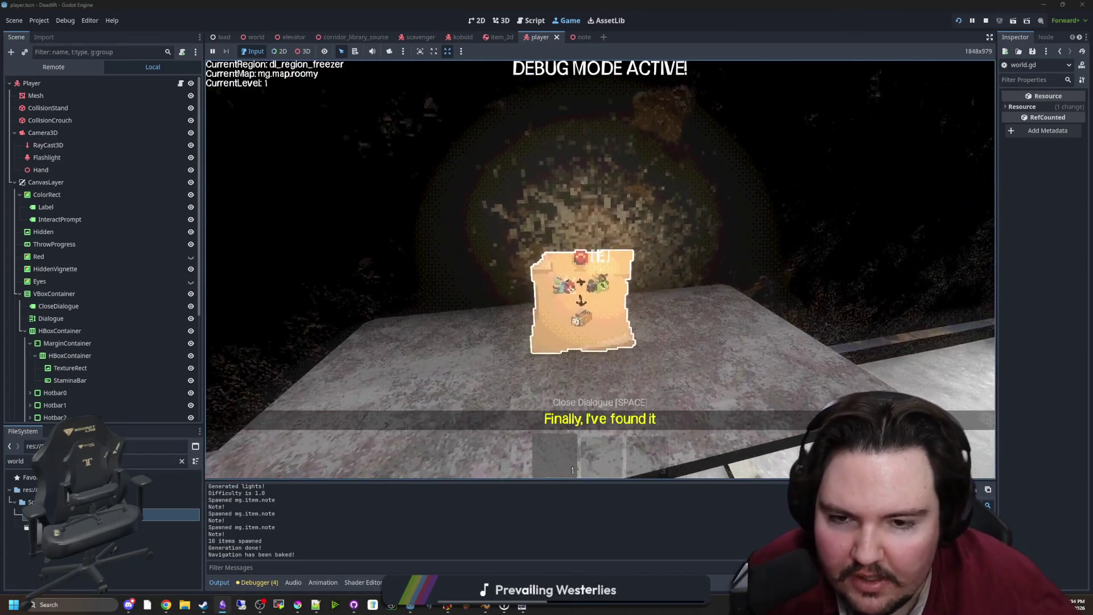
key(e)
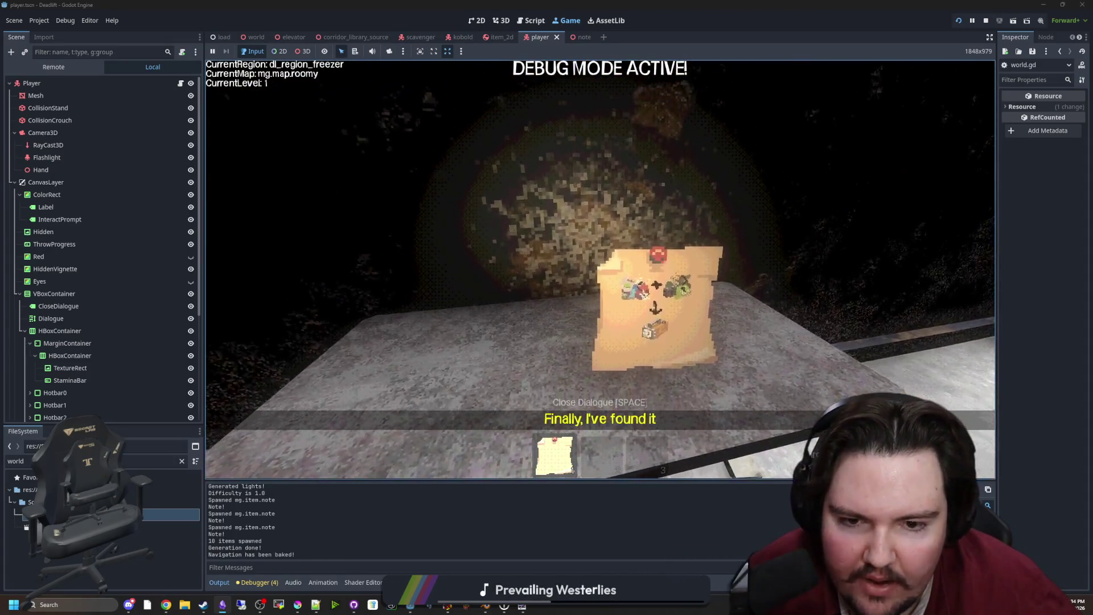
key(e)
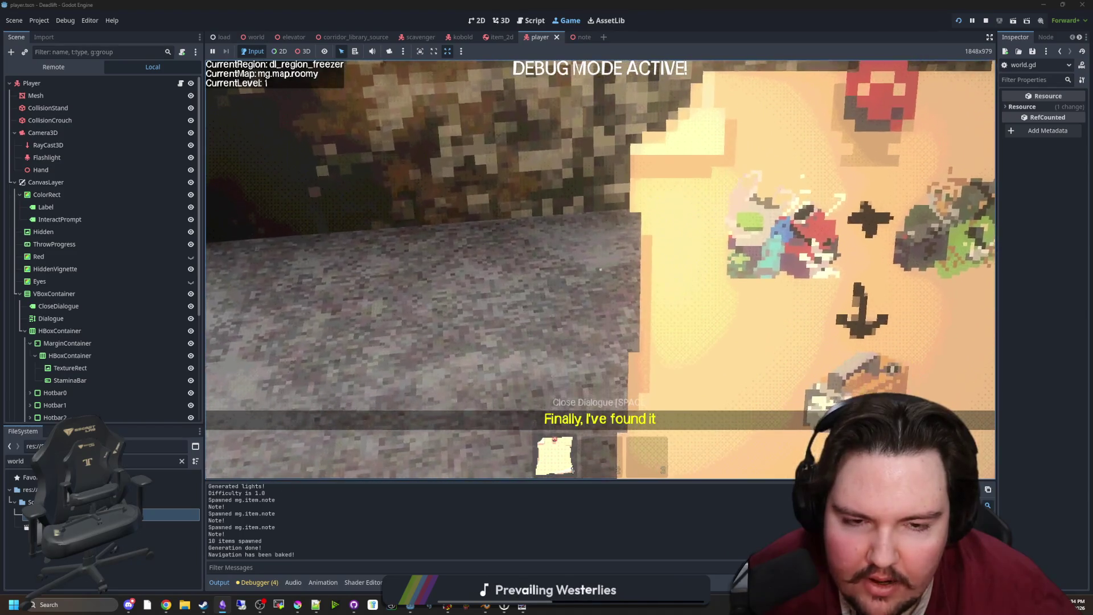
key(e)
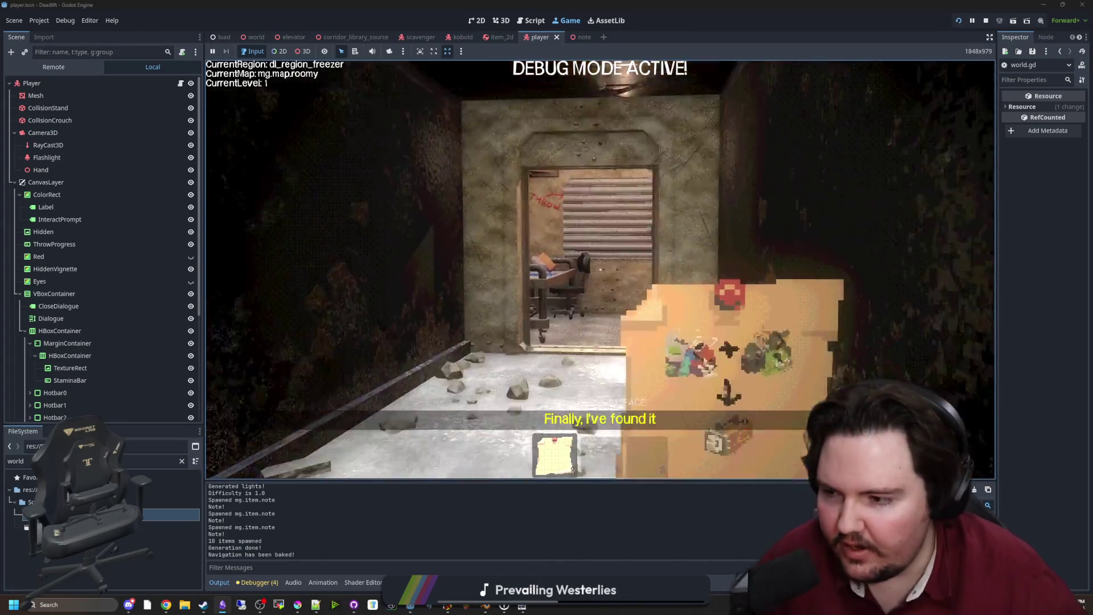
key(e)
key(e)
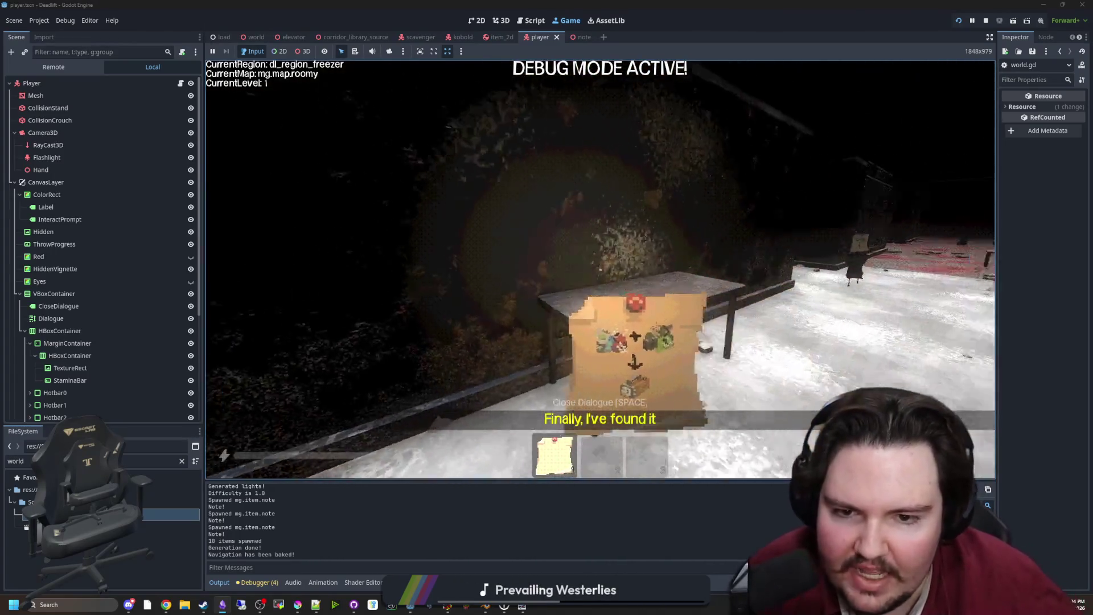
key(Escape)
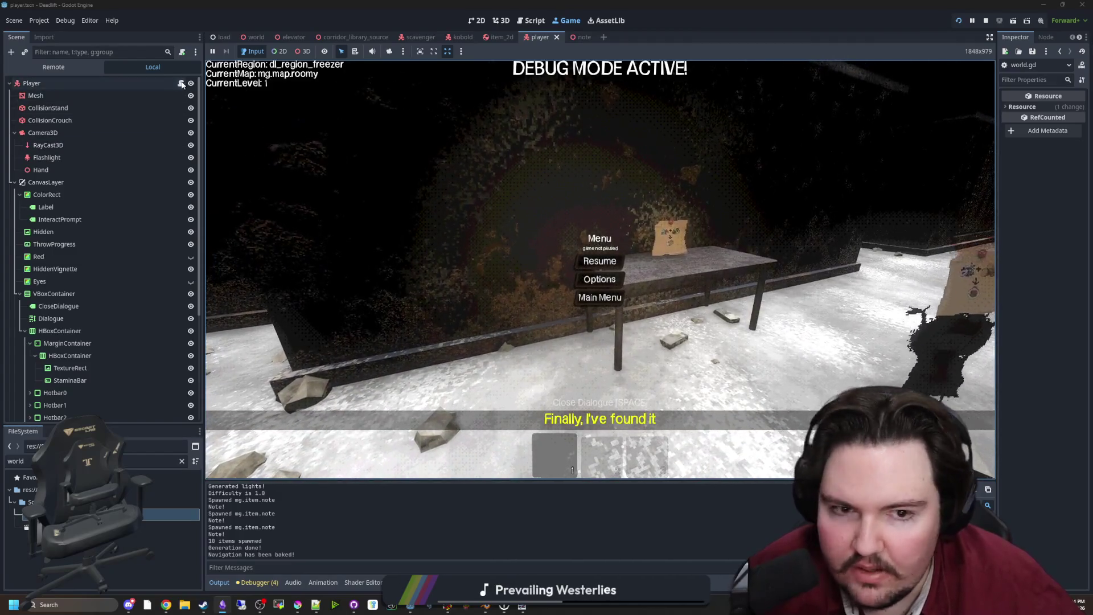
Step: Switch to player.gd in the script editor and start a text search
key(ctrl+F3)
click(644, 243)
key(ctrl+f)
Step: Search player.gd for 'zoom' and step through the matches
text(zoom)
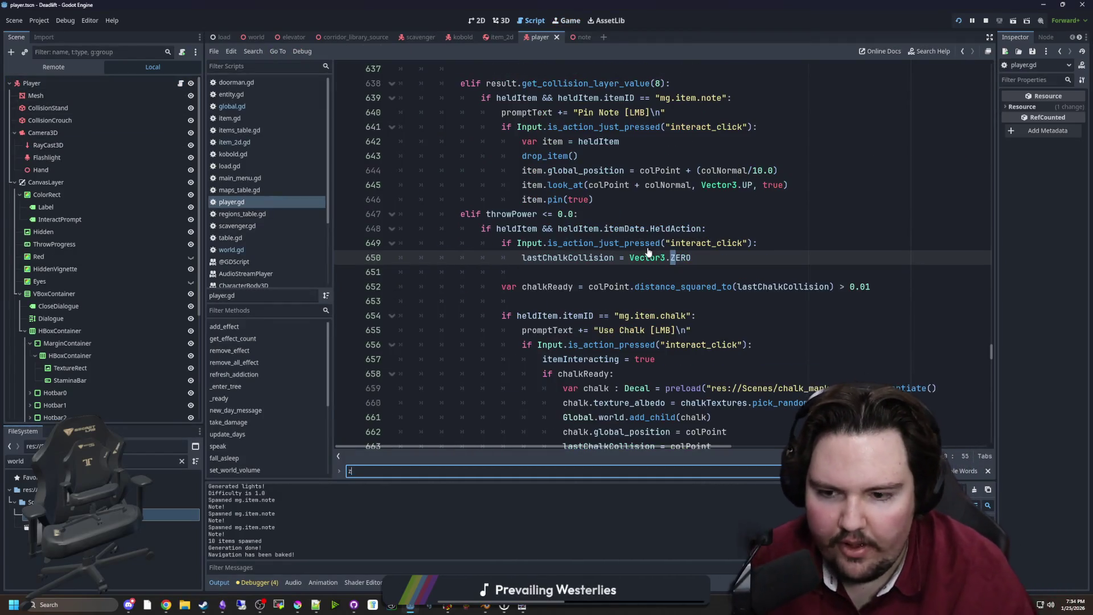
click(583, 265)
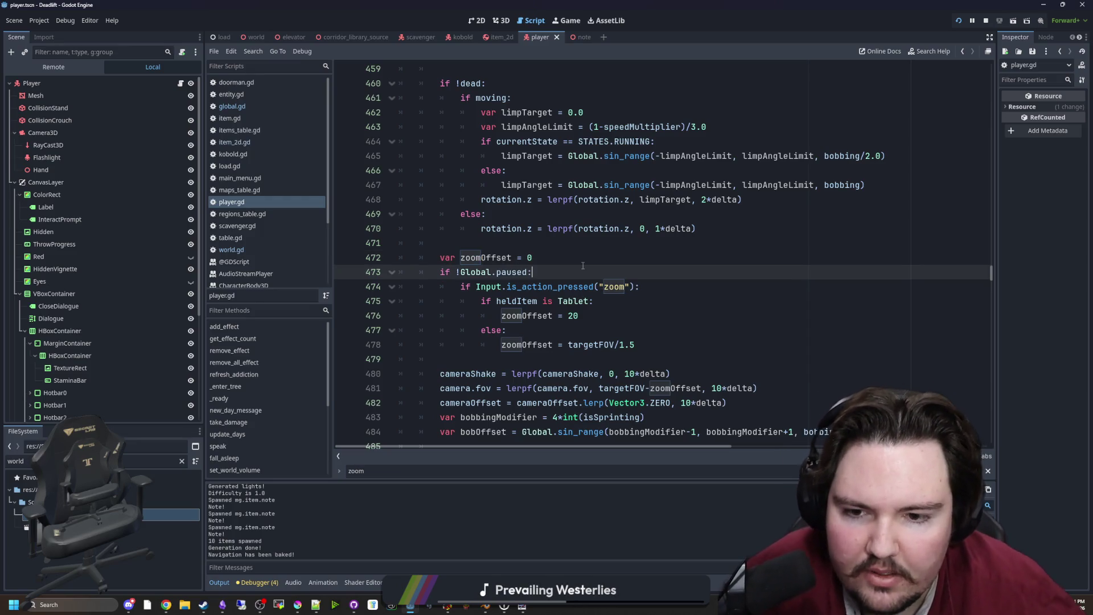
scroll(627, 317, down, 1)
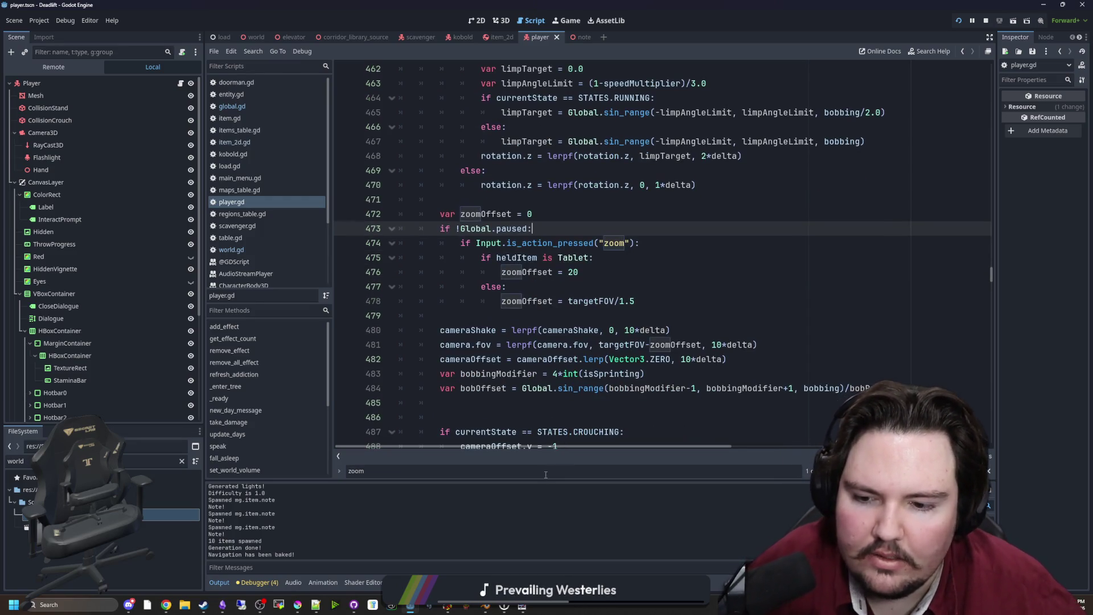
click(545, 475)
key(Return)
key(Return)
key(Return)
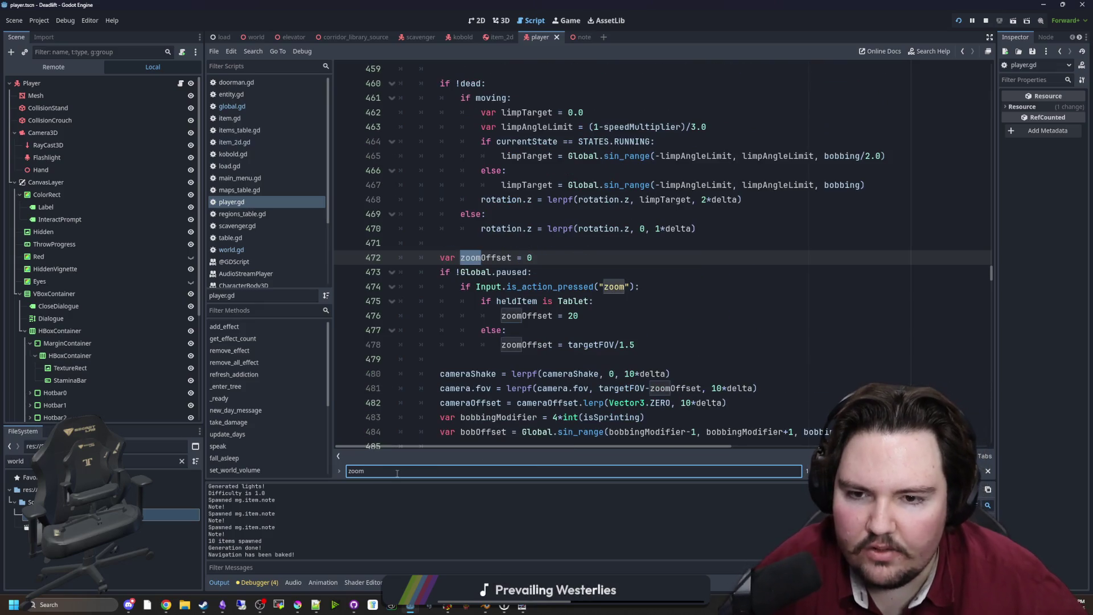
Step: Search for throwProgress and move down to the throw-handling else branch near line 738
key(ctrl+a)
text(thr)
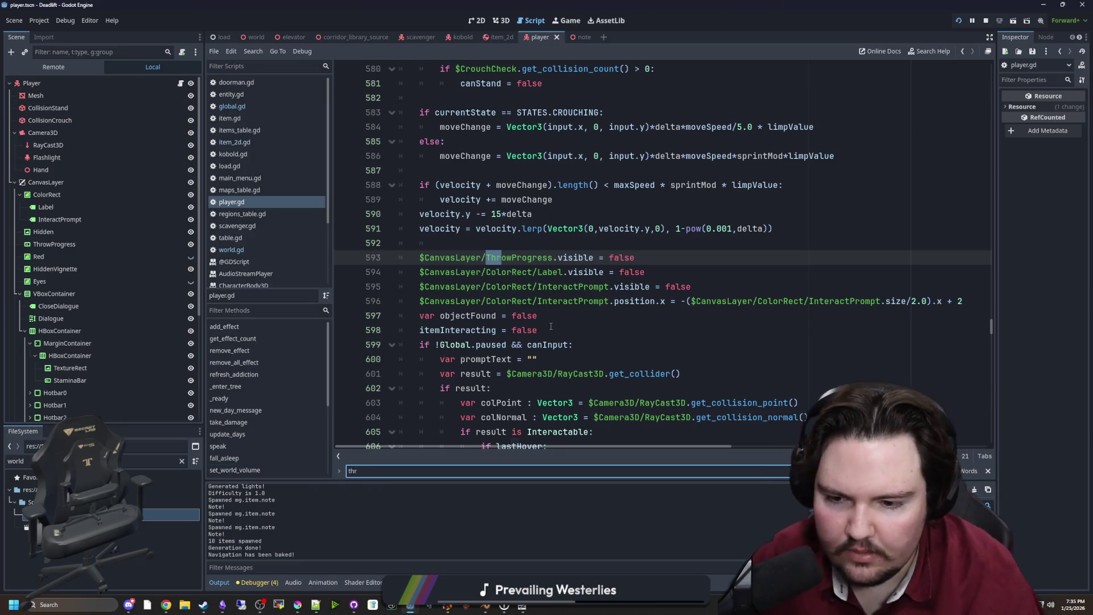
text(owowProgress >=)
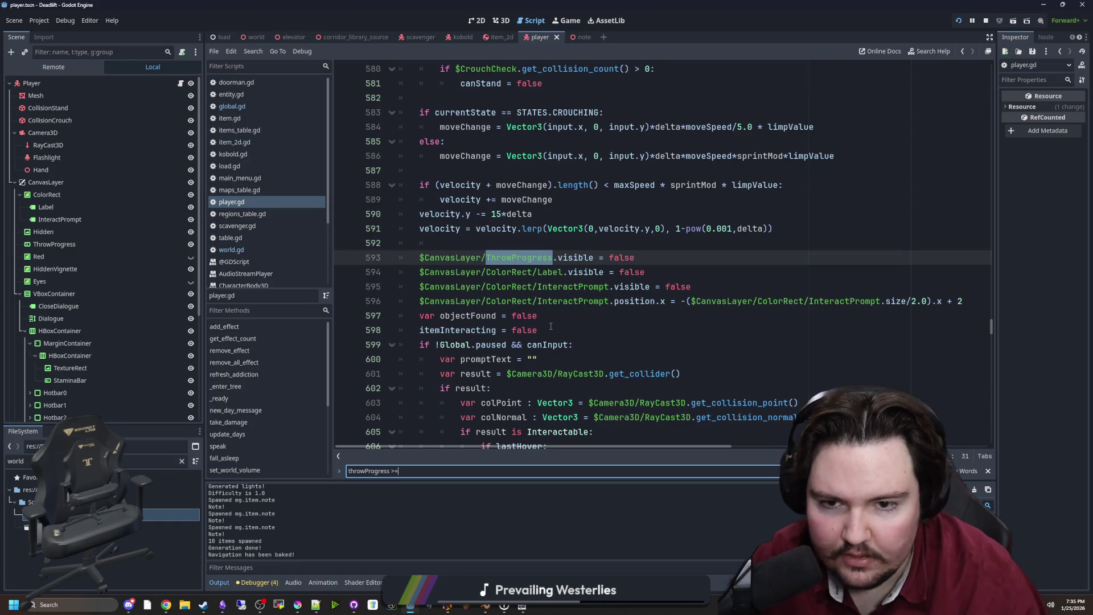
key(BackSpace)
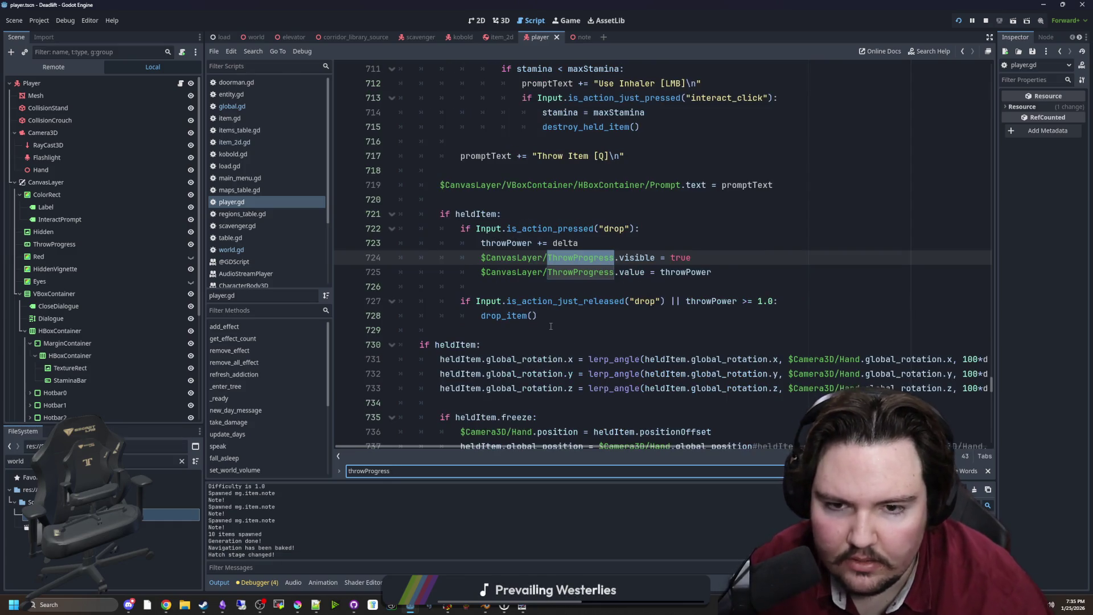
key(Return)
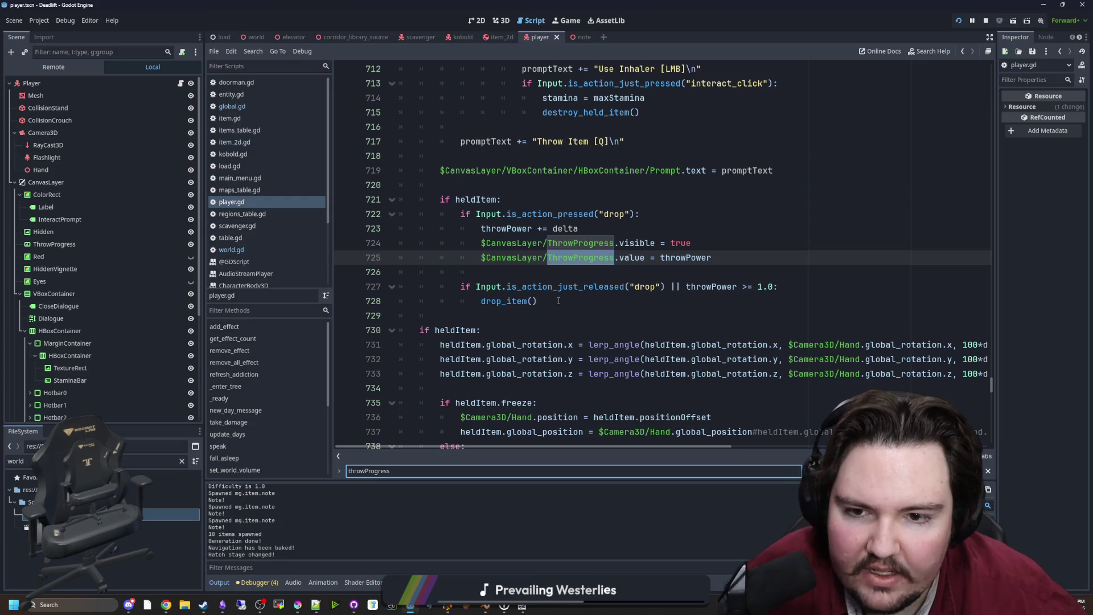
click(568, 277)
scroll(567, 278, down, 5)
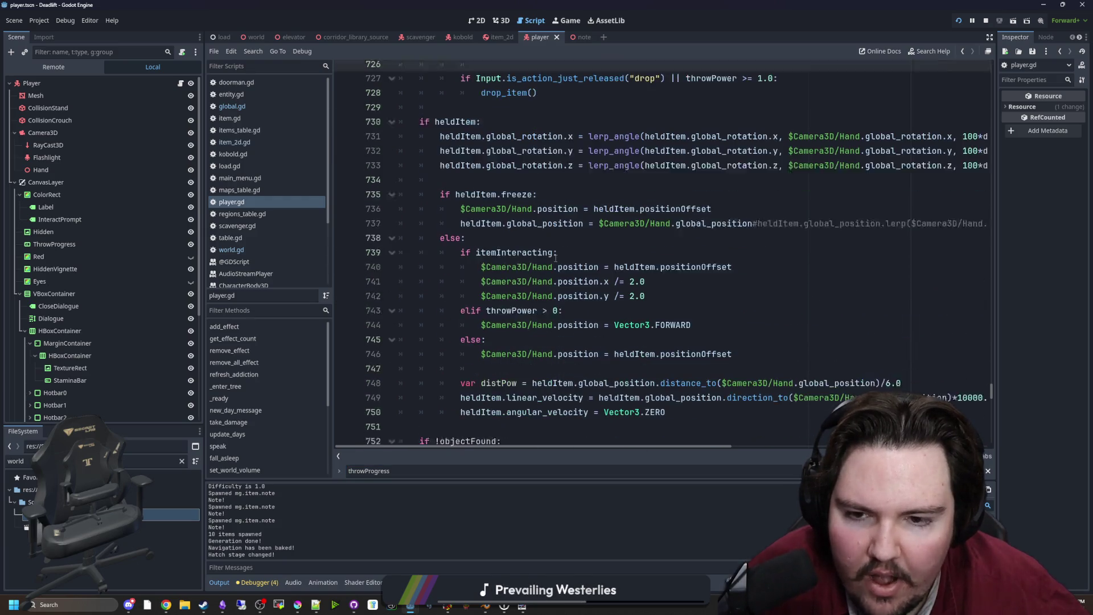
click(552, 226)
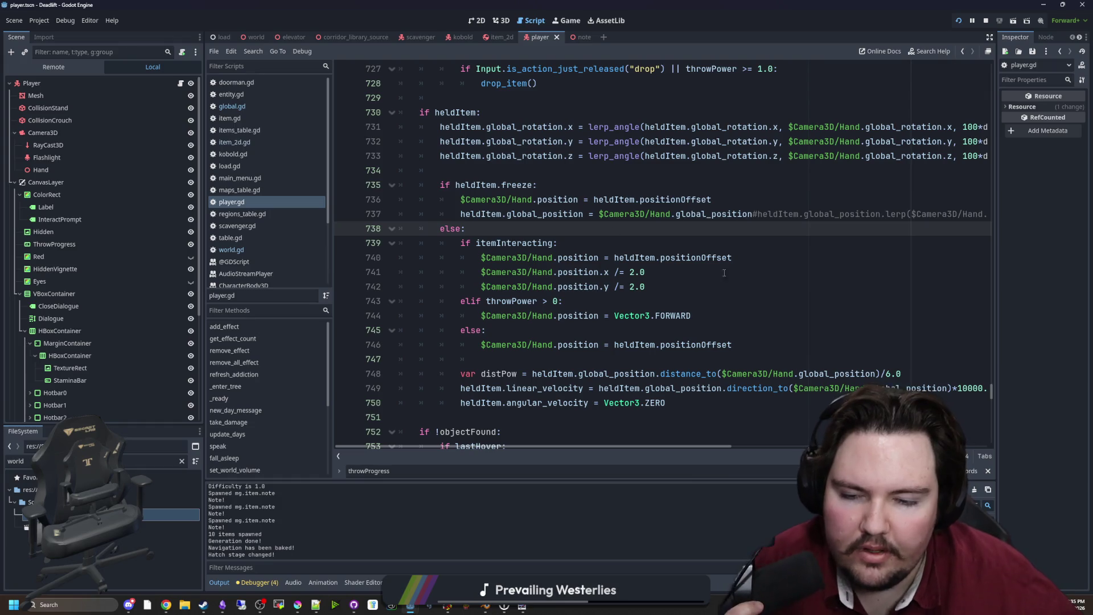
Step: Extend line 743's condition with || (heldItem.itemID == "mg.item.note" && )
click(557, 300)
text(|| h)
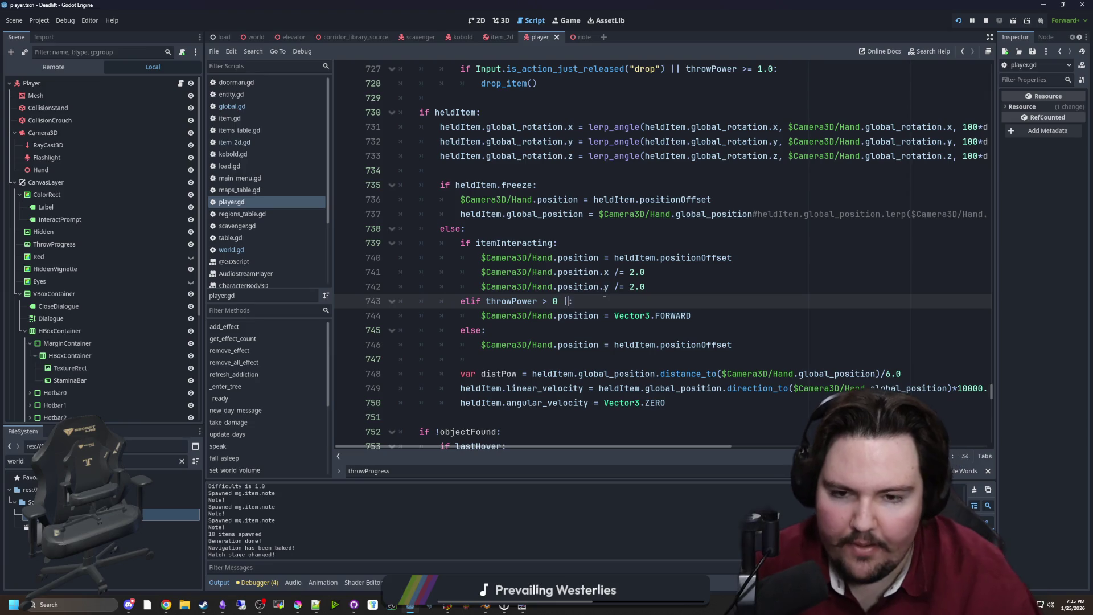
text(eld)
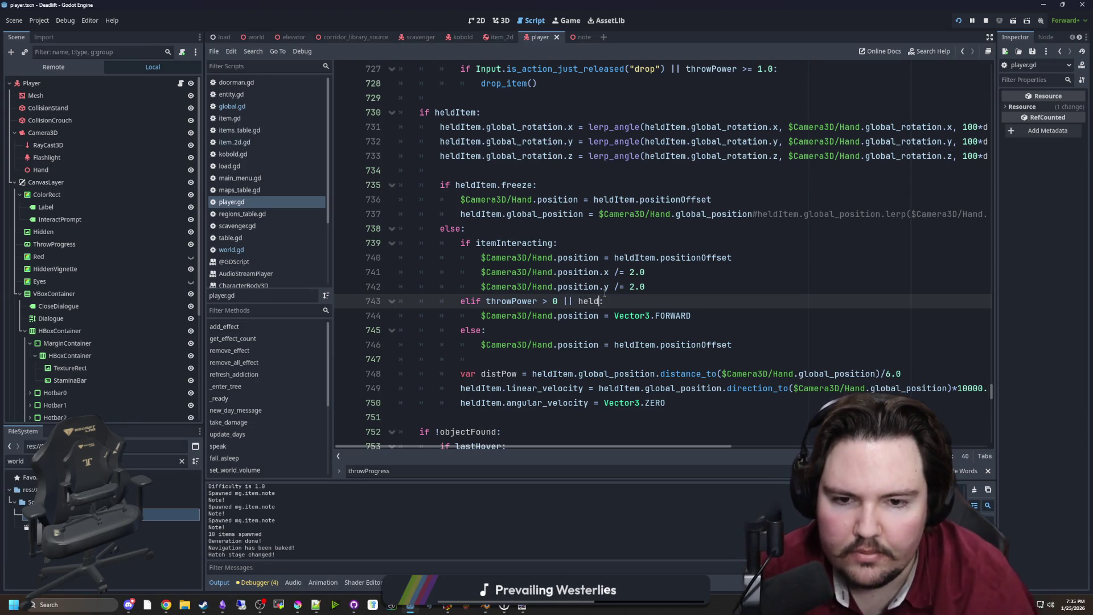
text(Item.)
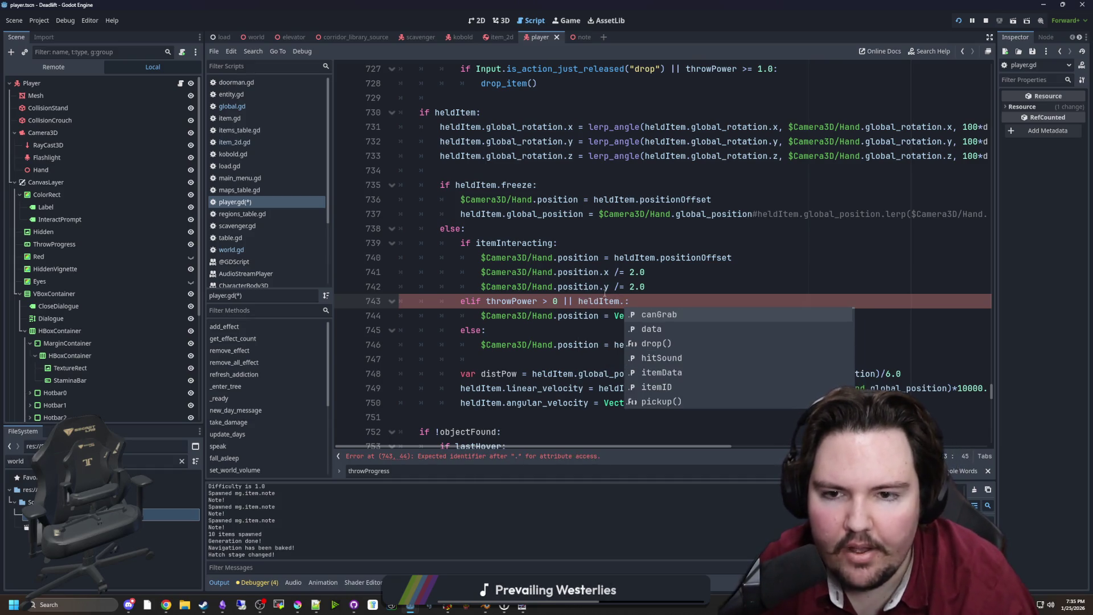
text(ID)
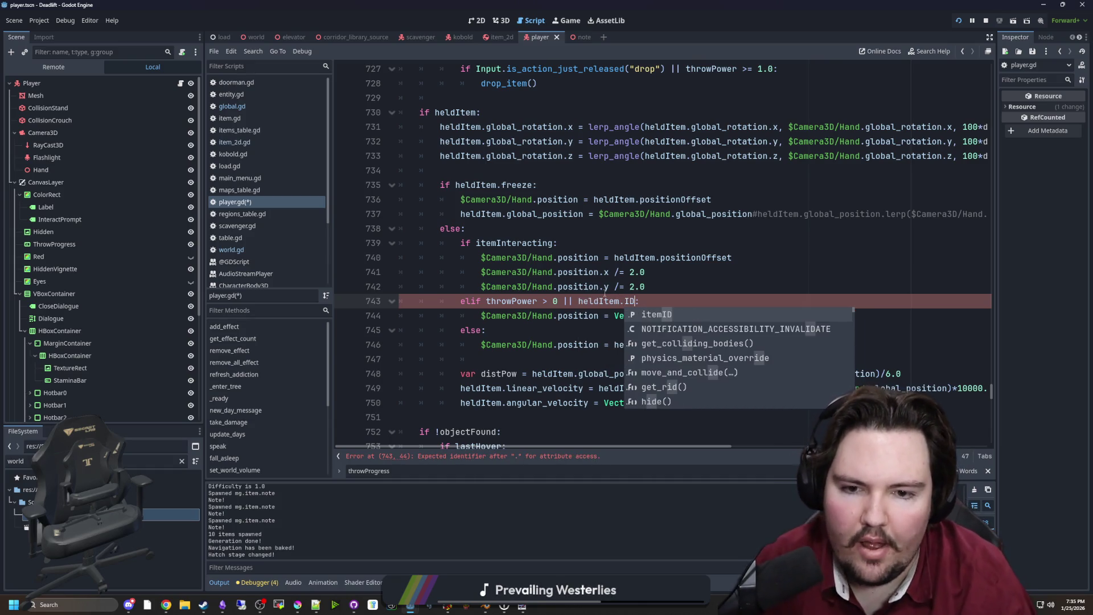
key(Return)
text(= "mg.)
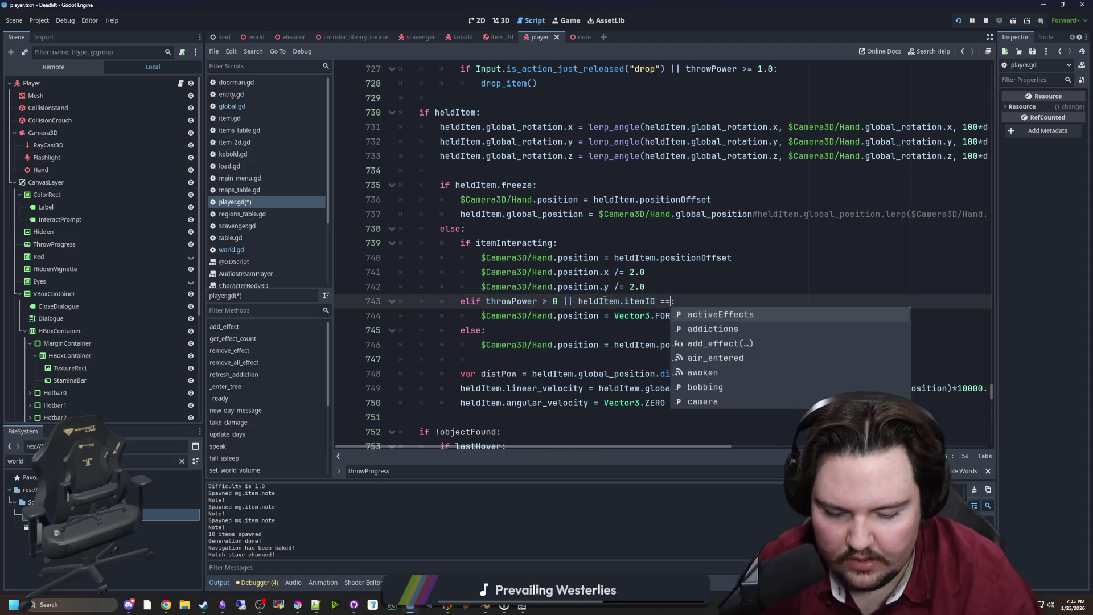
text(item.note")
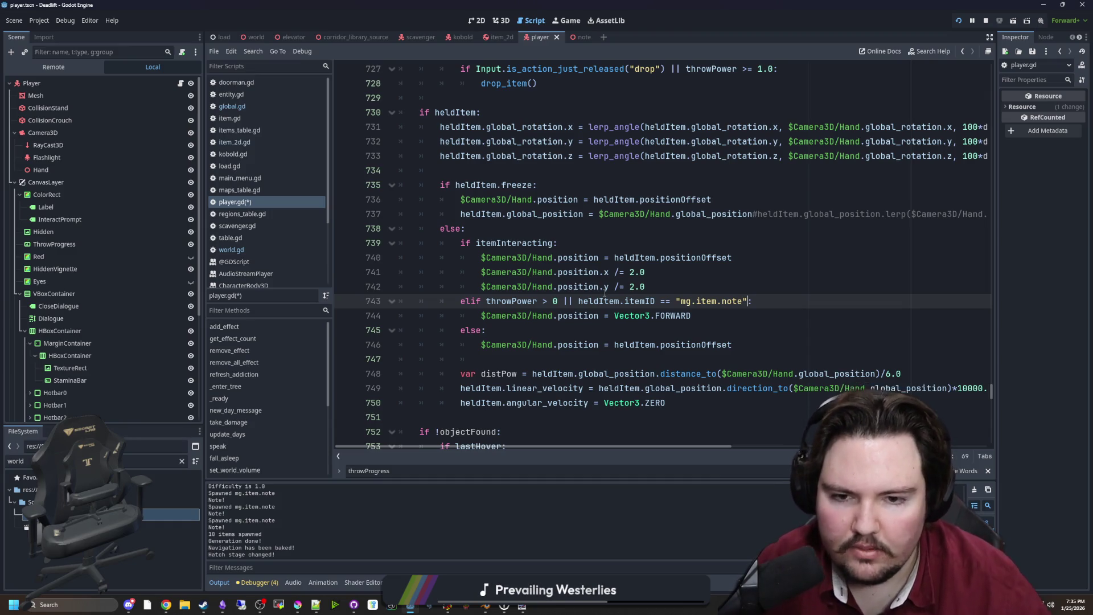
click(579, 301)
text(()
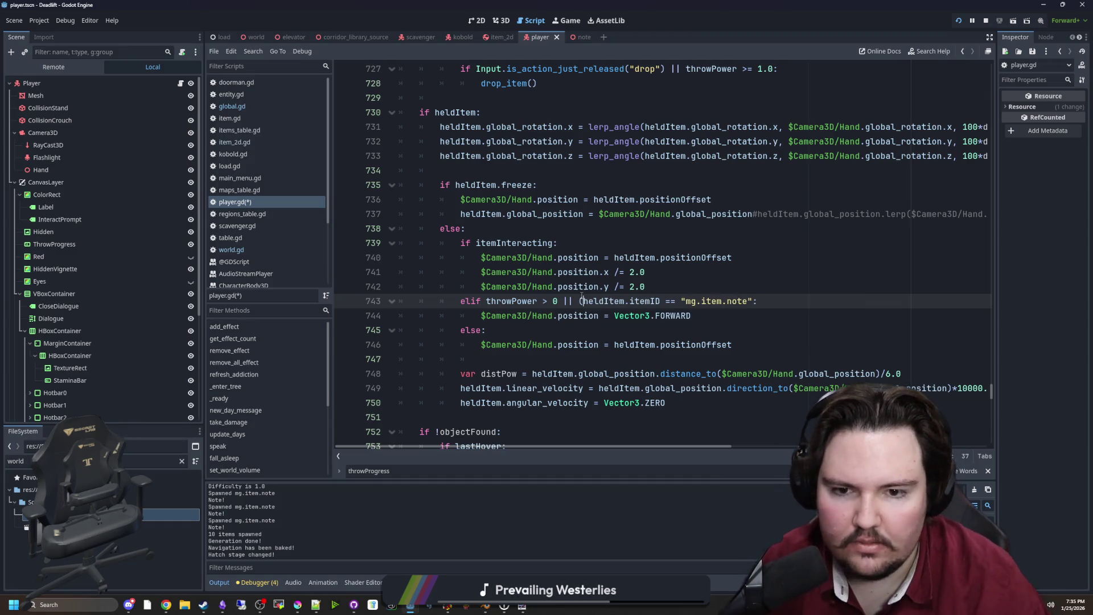
click(753, 303)
key(Up)
key(Down)
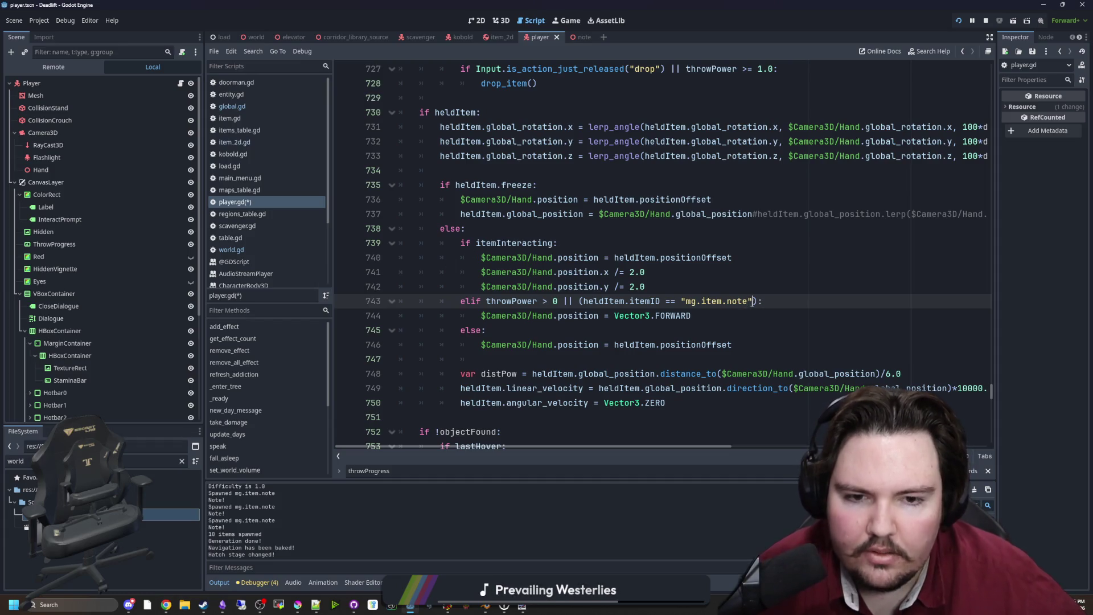
text(&& zoo)
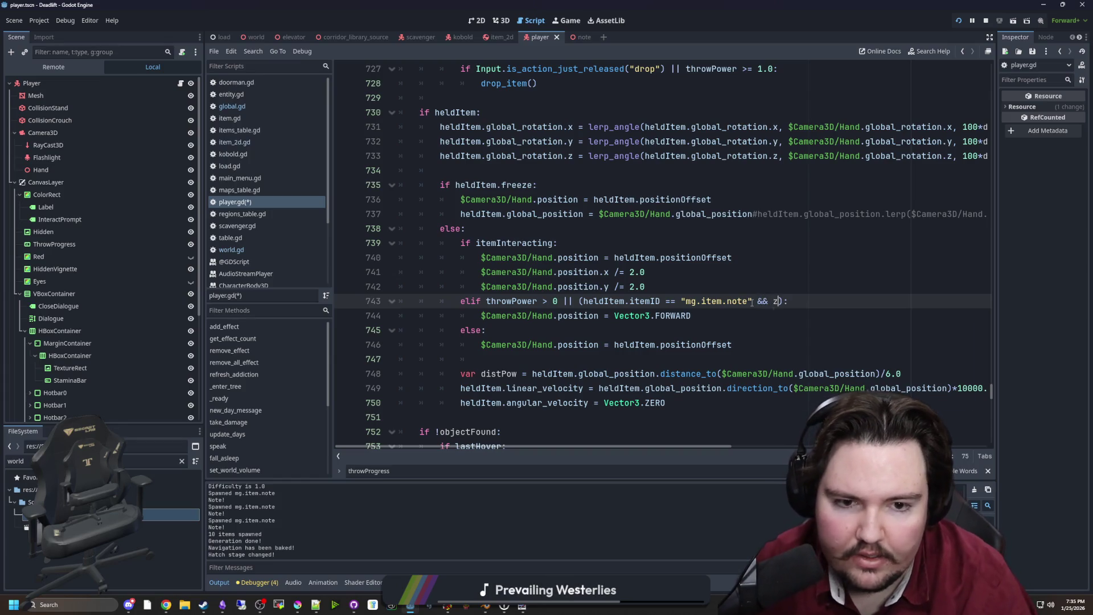
text(m)
key(BackSpace)
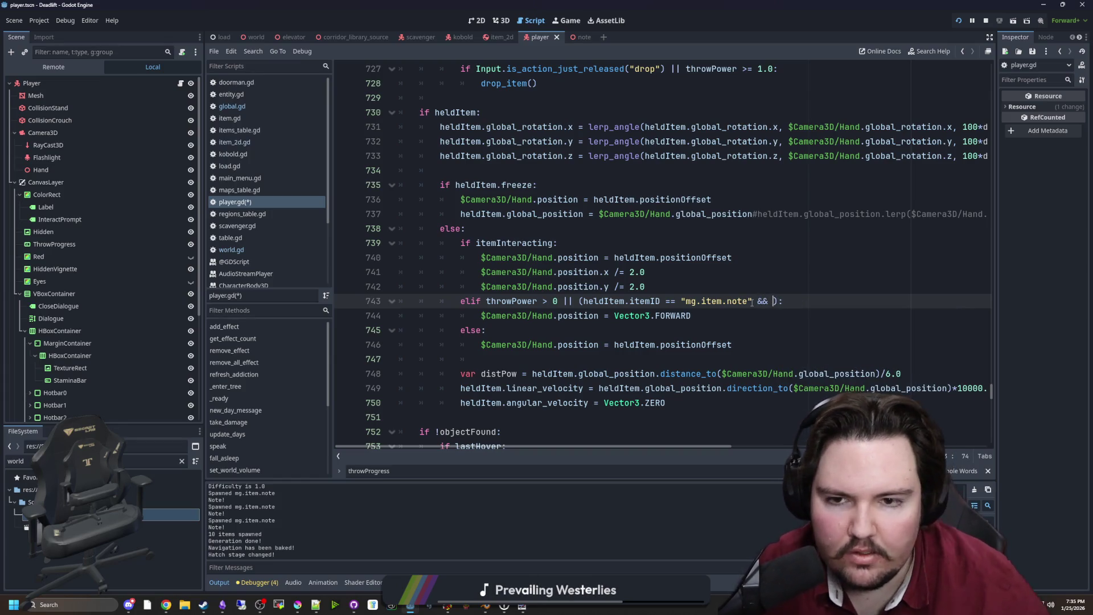
Step: Search the script for 'zoom' to locate the zoomOffset declaration
scroll(755, 195, up, 2)
click(755, 195)
key(ctrl+f)
text(zoom)
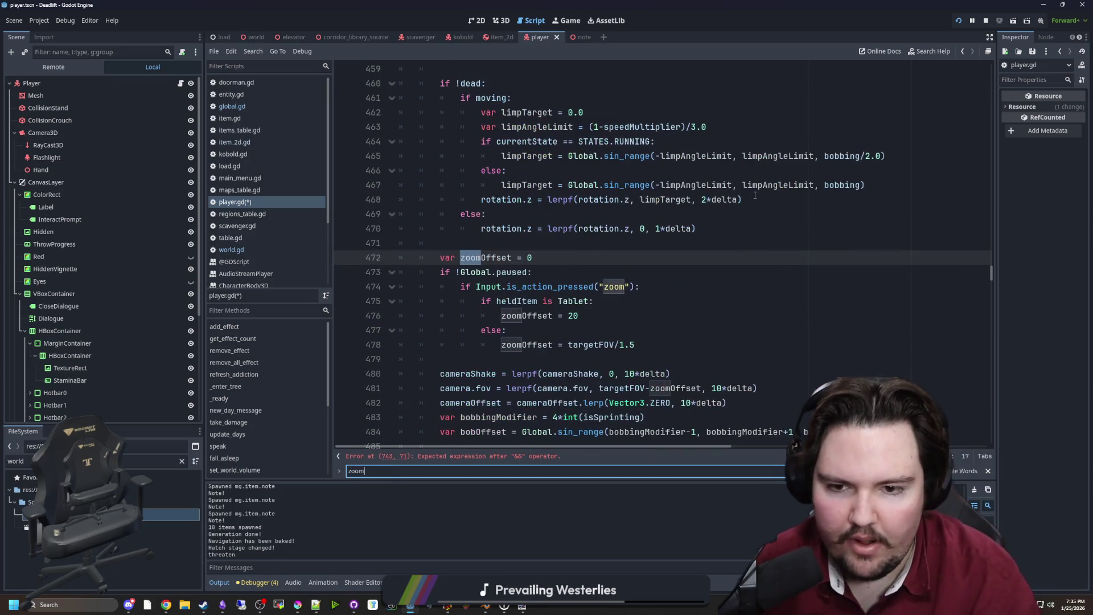
Step: Inspect the zoomOffset error reported on line 743
click(549, 329)
double_click(486, 258)
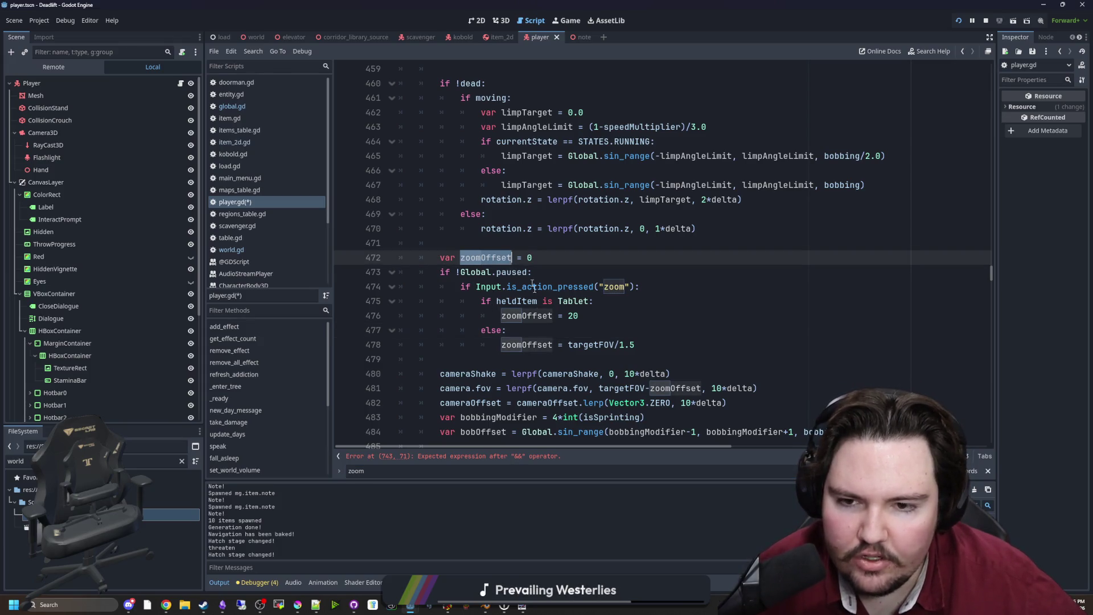
click(522, 455)
text(zoomOffset != 0):)
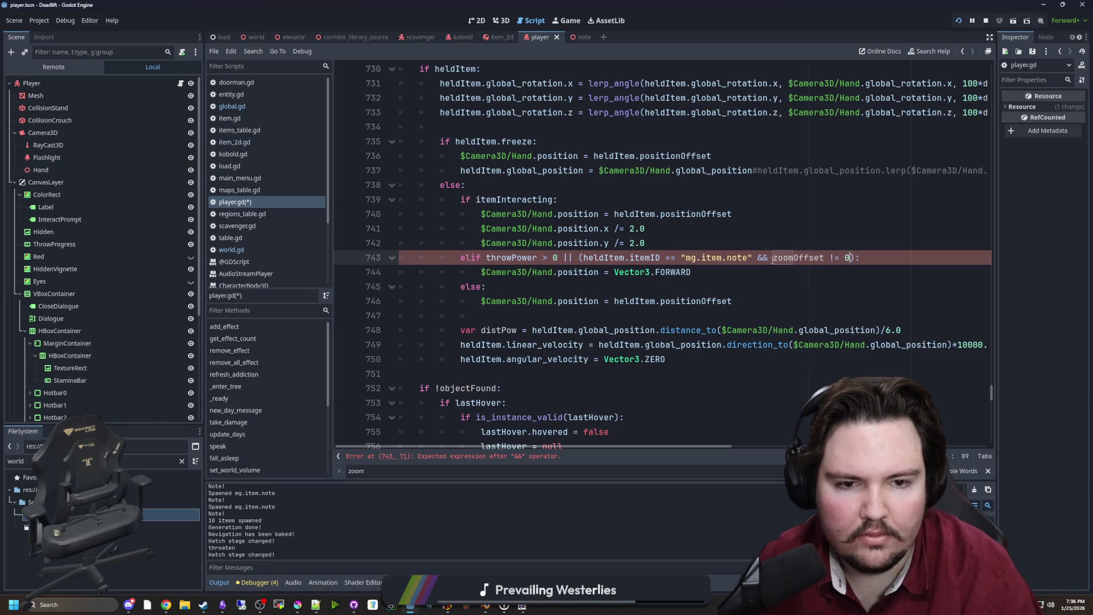
click(824, 228)
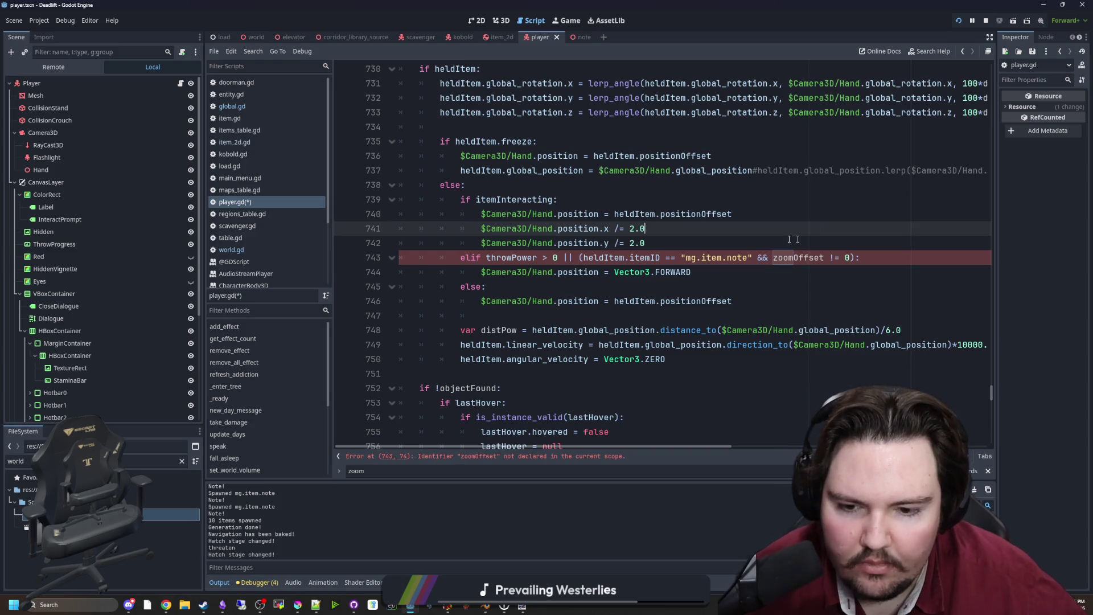
Step: Search the script for zoomOffset to find its local declaration at line 472
scroll(797, 248, up, 5)
scroll(799, 284, down, 4)
scroll(775, 308, down, 5)
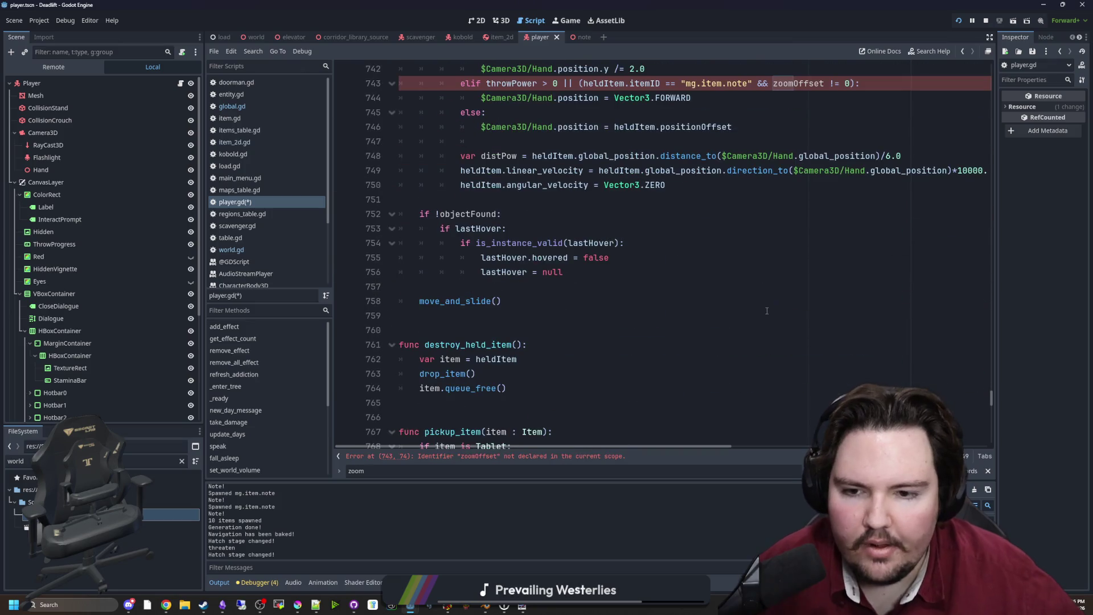
scroll(797, 290, up, 5)
click(811, 286)
key(ctrl+f)
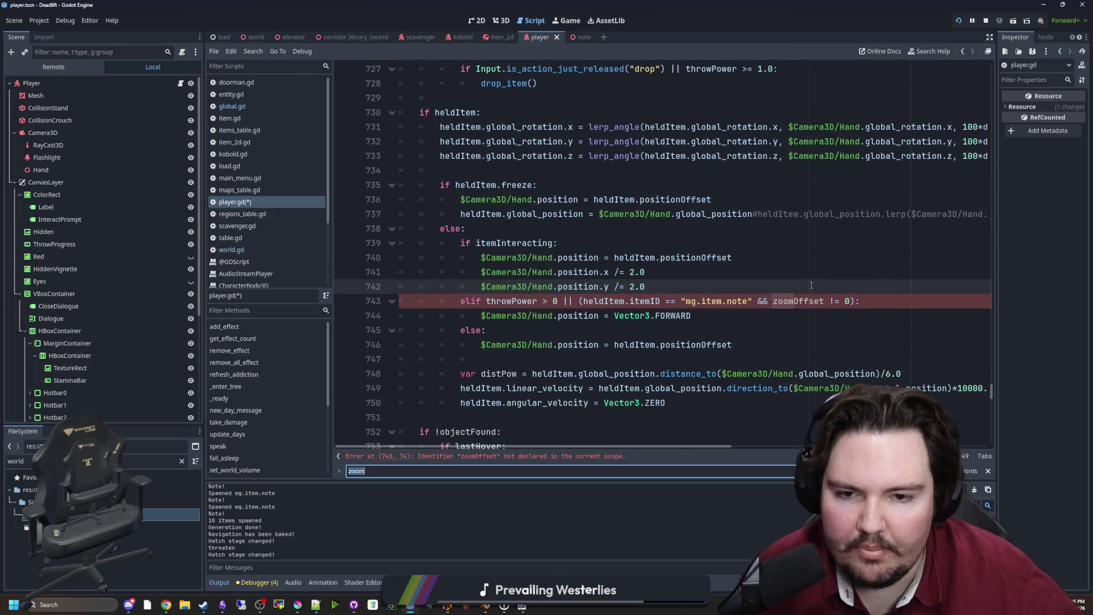
text(zoomOffset)
key(Return)
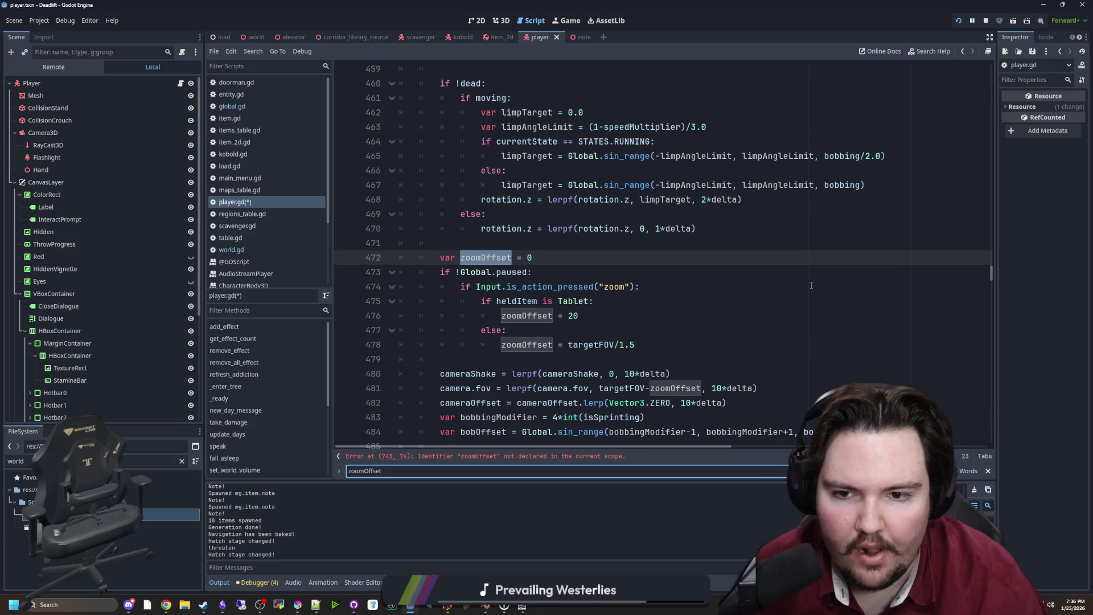
Step: Remove the local var keyword from zoomOffset on line 472
click(461, 258)
key(BackSpace)
key(BackSpace)
key(BackSpace)
double_click(471, 258)
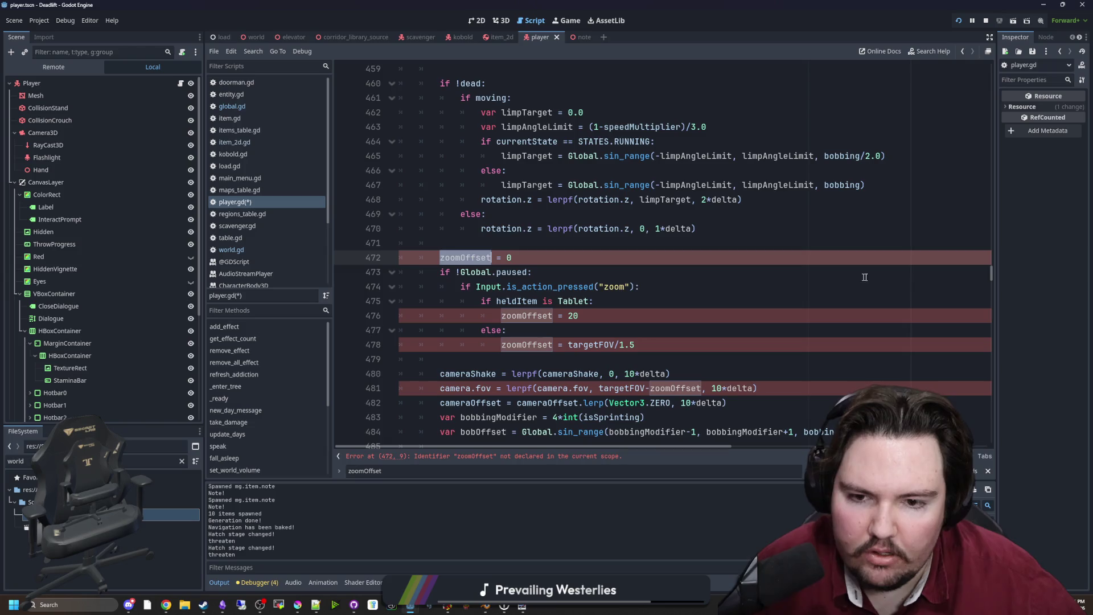
scroll(864, 278, up, 5)
drag(991, 266, 1000, 71)
Step: Add a class-level 'var zoomOffset : int = 0' after the chalkTimer line
click(555, 258)
key(Return)
text(var zoomO)
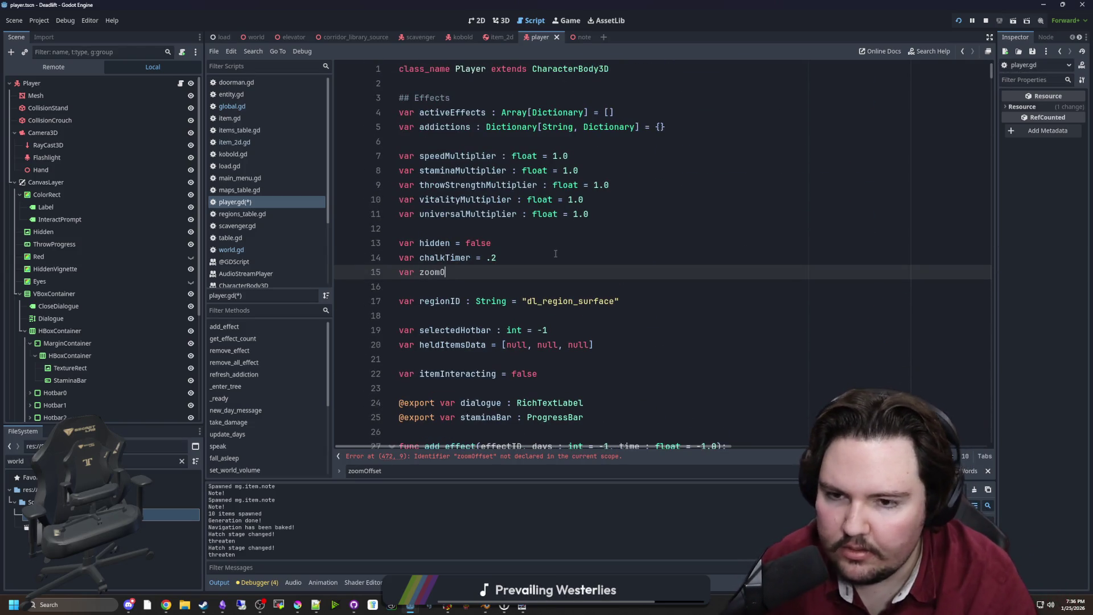
text(ffset = 0.0)
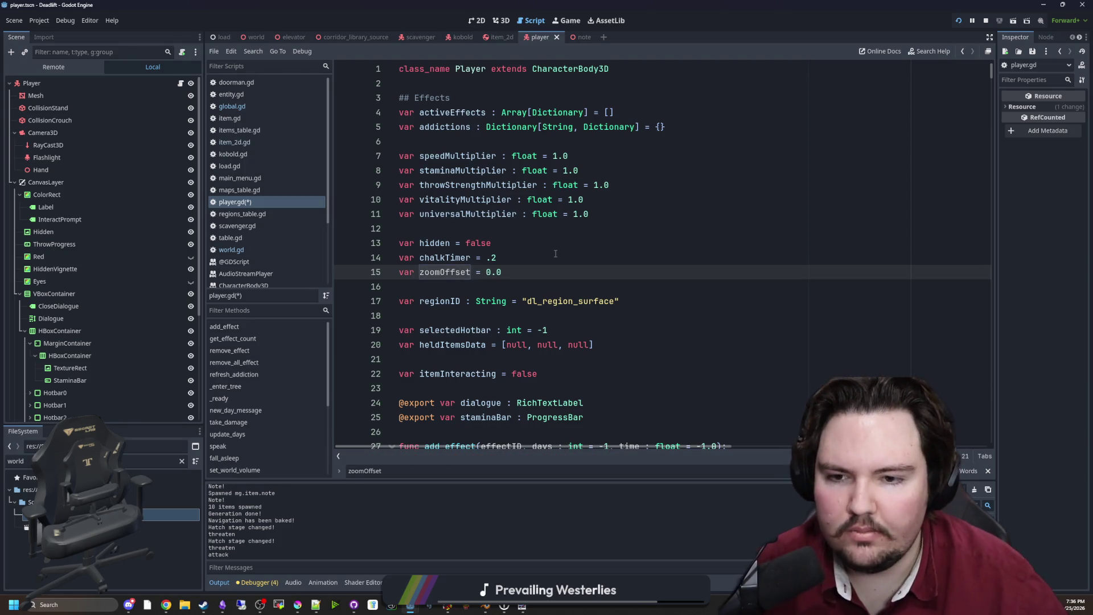
key(Left)
key(Left)
key(Left)
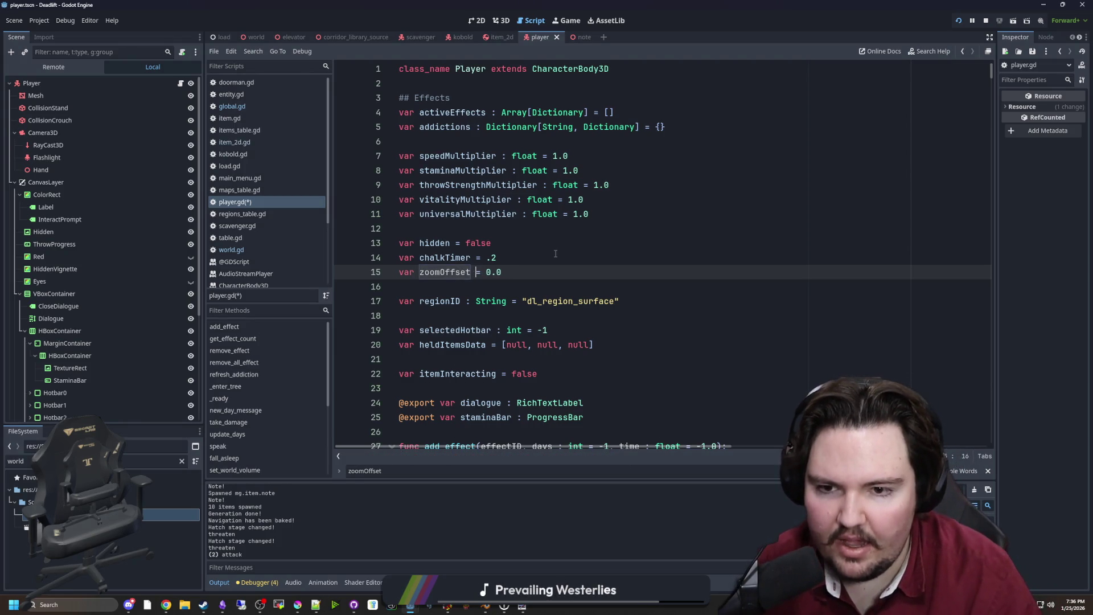
text(: int 0)
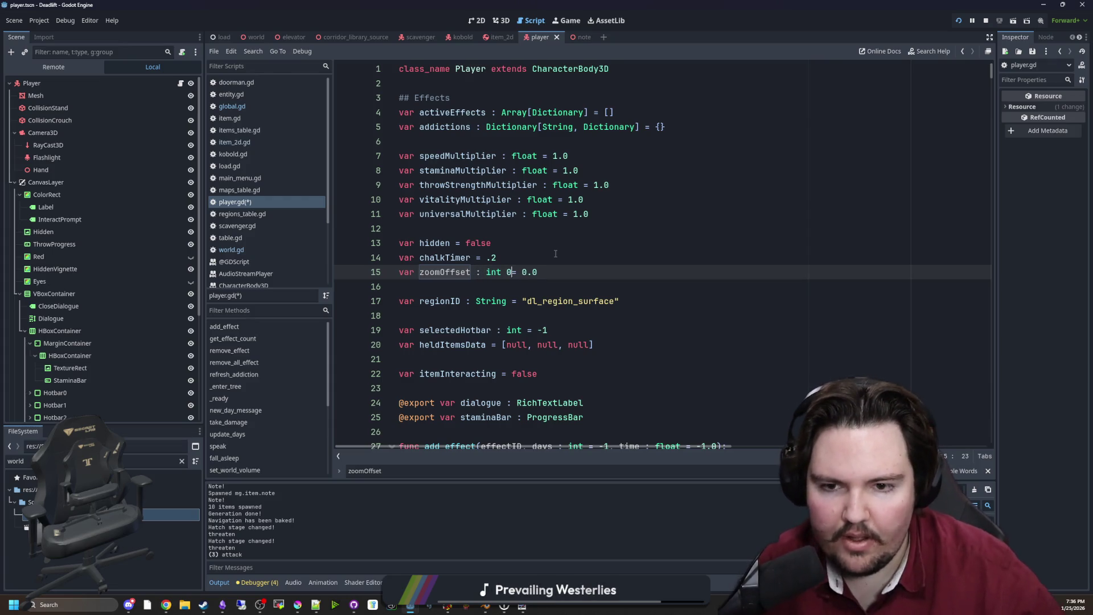
key(BackSpace)
key(End)
key(BackSpace)
key(BackSpace)
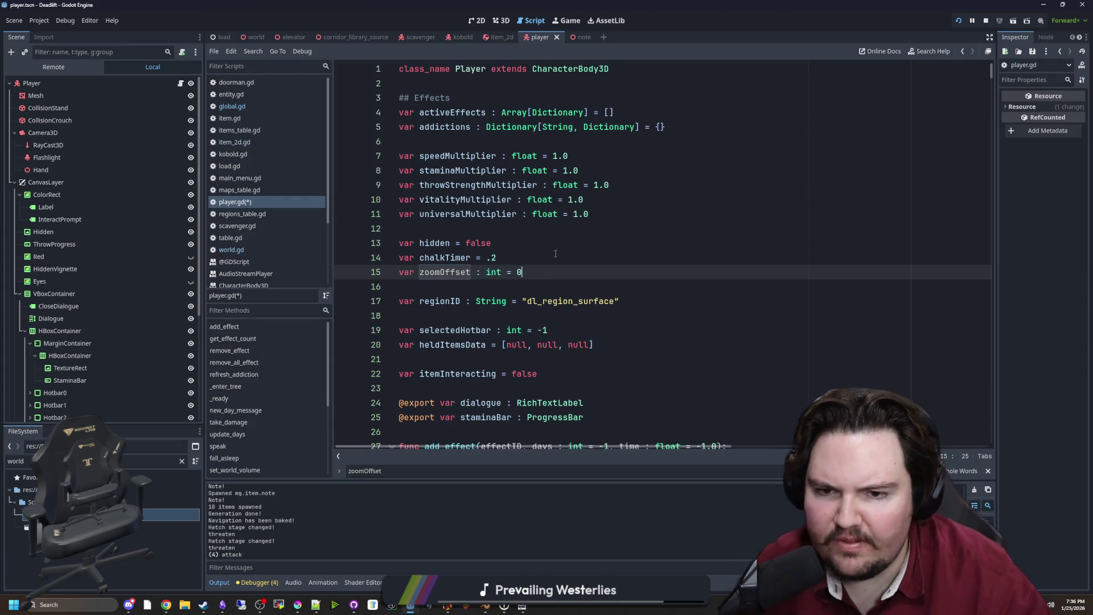
Step: Delete stray camera.fov text typed after the hidden line
click(555, 254)
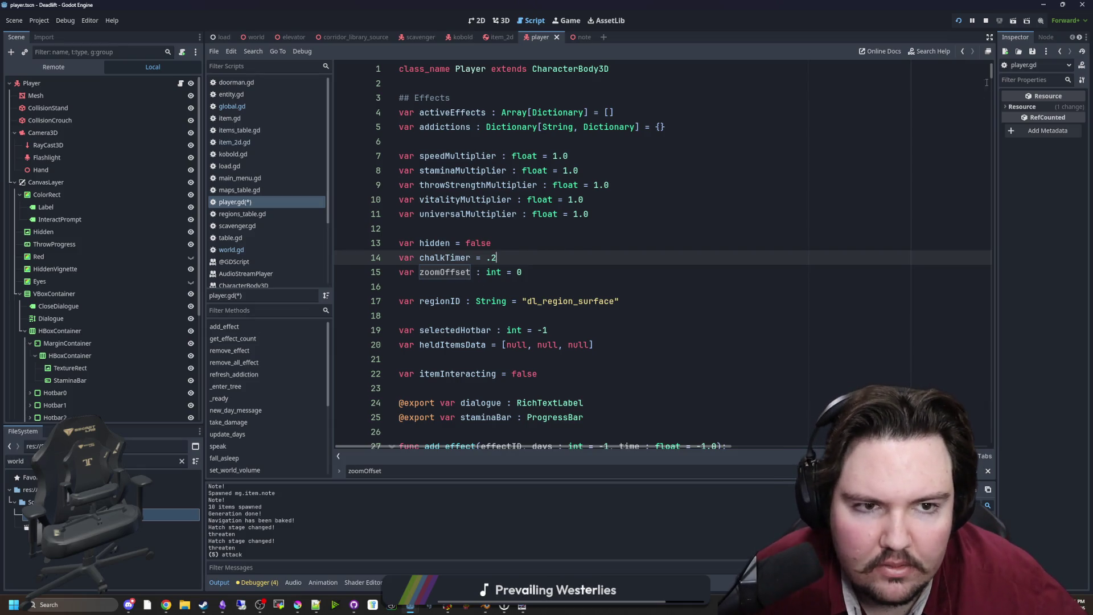
click(632, 247)
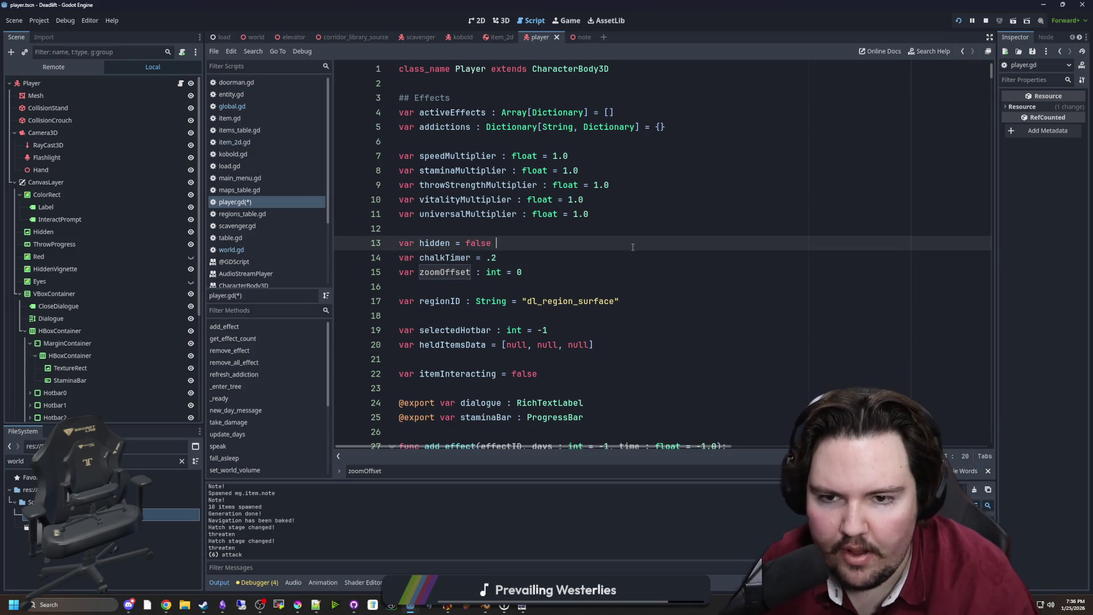
text(camera.fov)
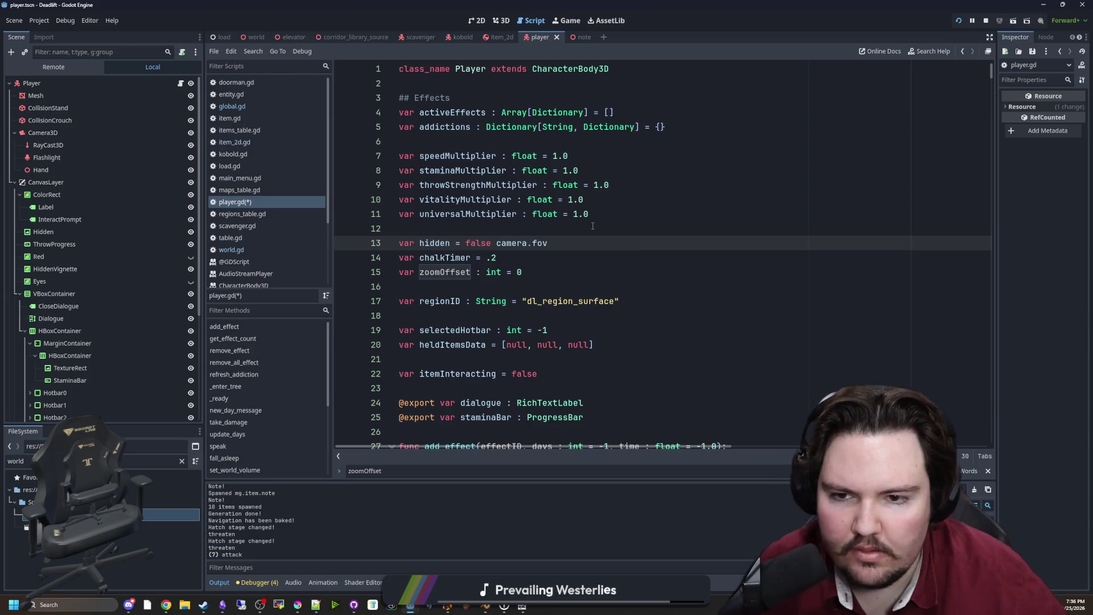
key(ctrl+shift+Left)
key(ctrl+shift+Left)
key(ctrl+shift+Left)
key(BackSpace)
key(BackSpace)
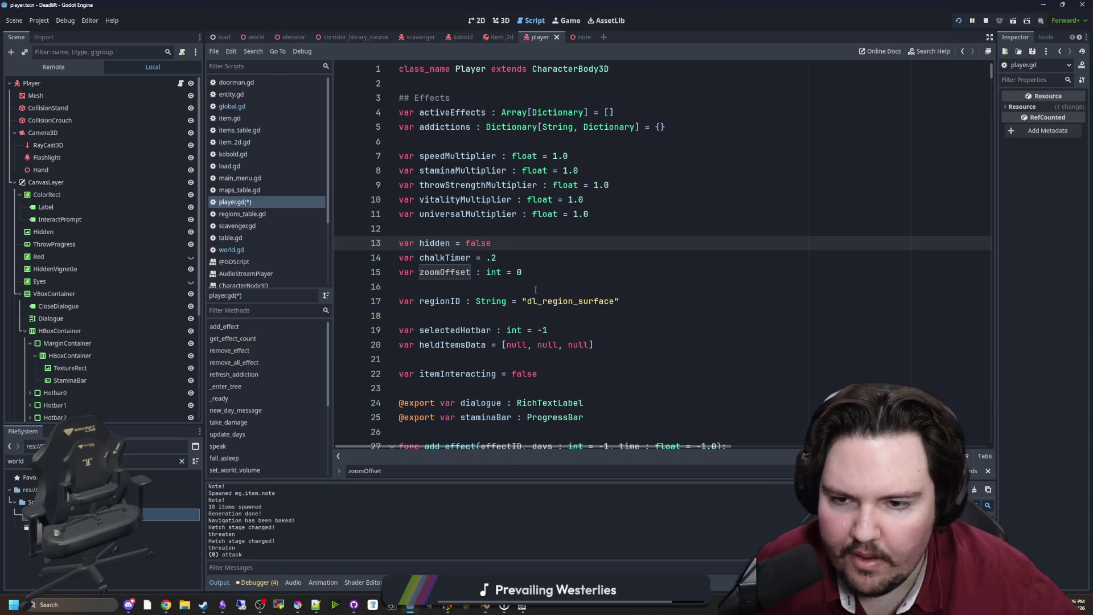
click(535, 290)
Step: Append .0 to zoomOffset's 0 value and to the 20 value
key(ctrl+f)
text(zoomOffset)
scroll(591, 261, down, 2)
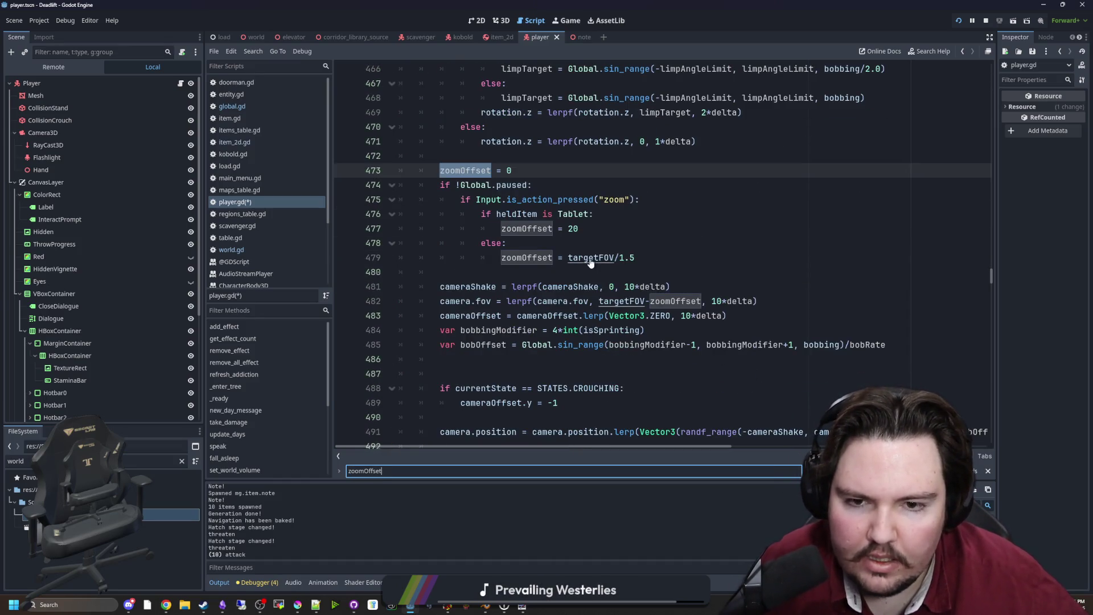
click(535, 176)
text(.0)
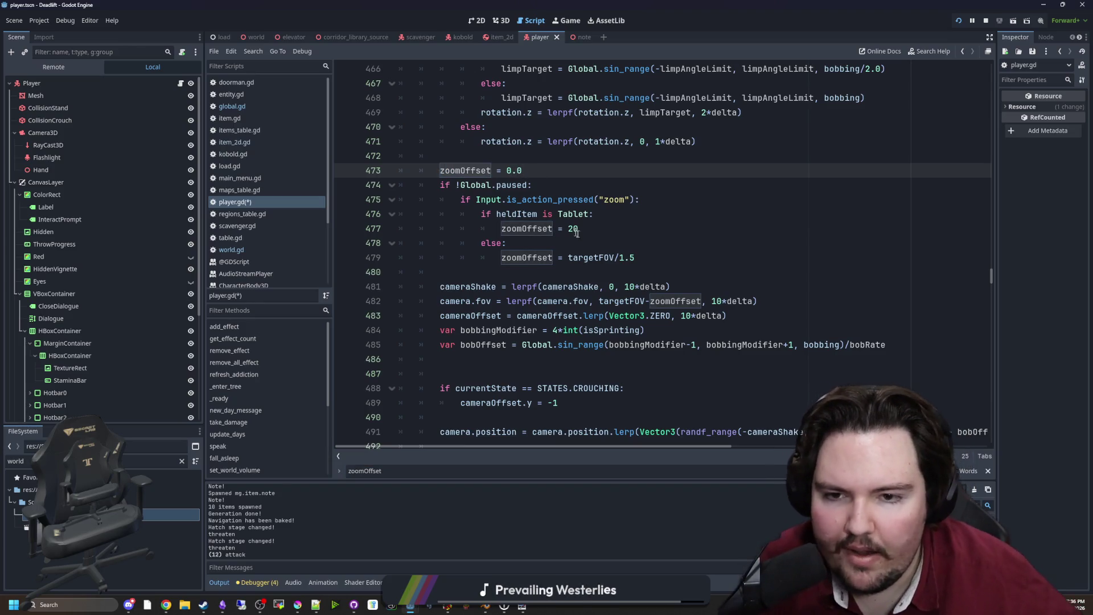
click(579, 229)
text(.0)
Step: Check the Camera3D fov documentation, then return to zoomOffset's declaration
click(641, 258)
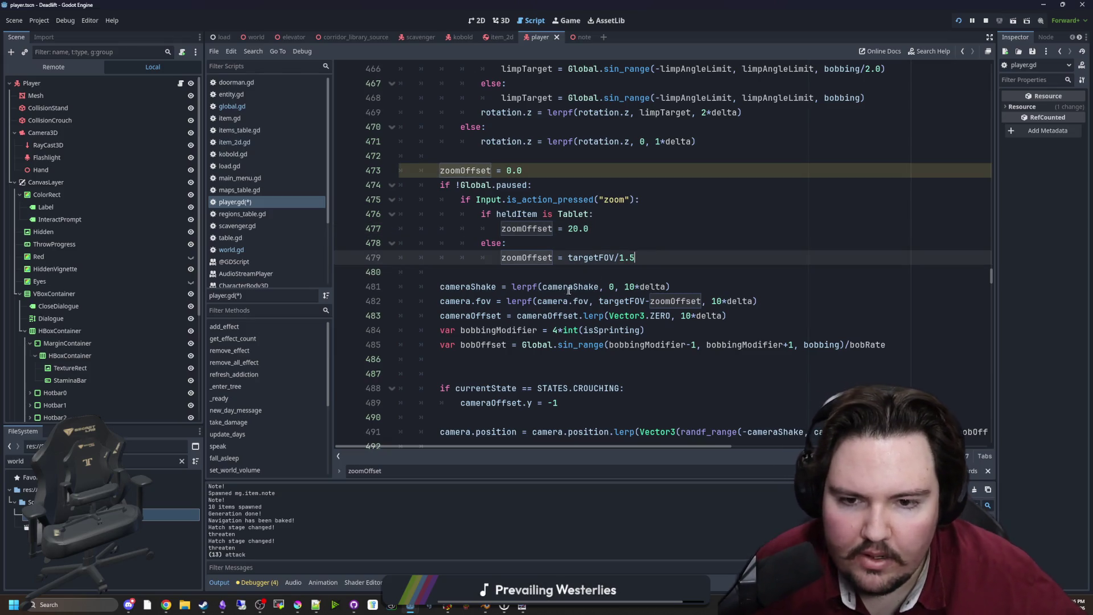
ctrl+click(483, 301)
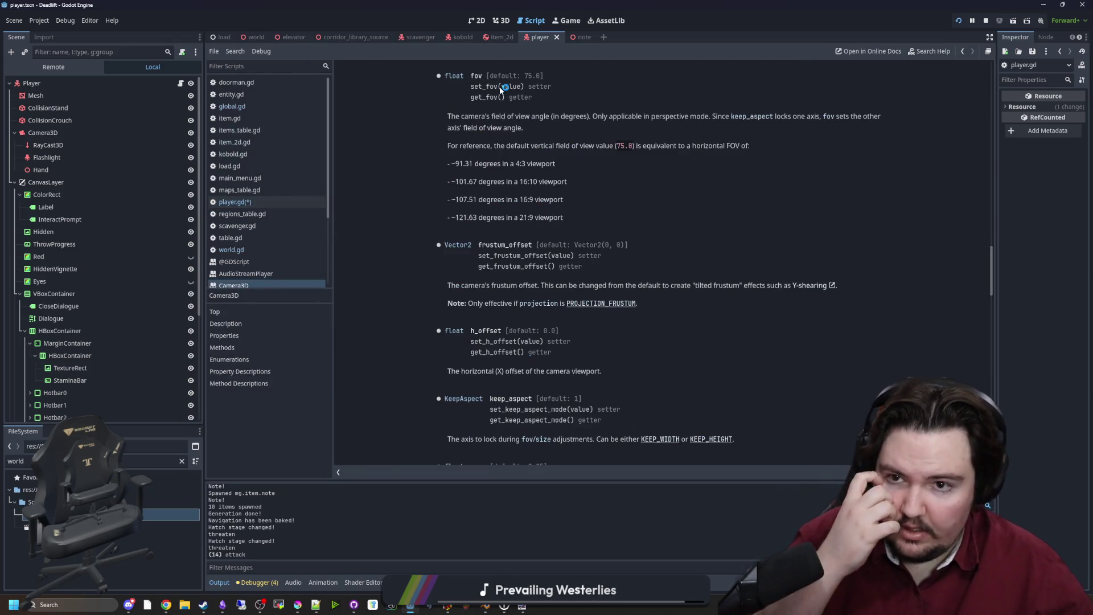
key(alt+Left)
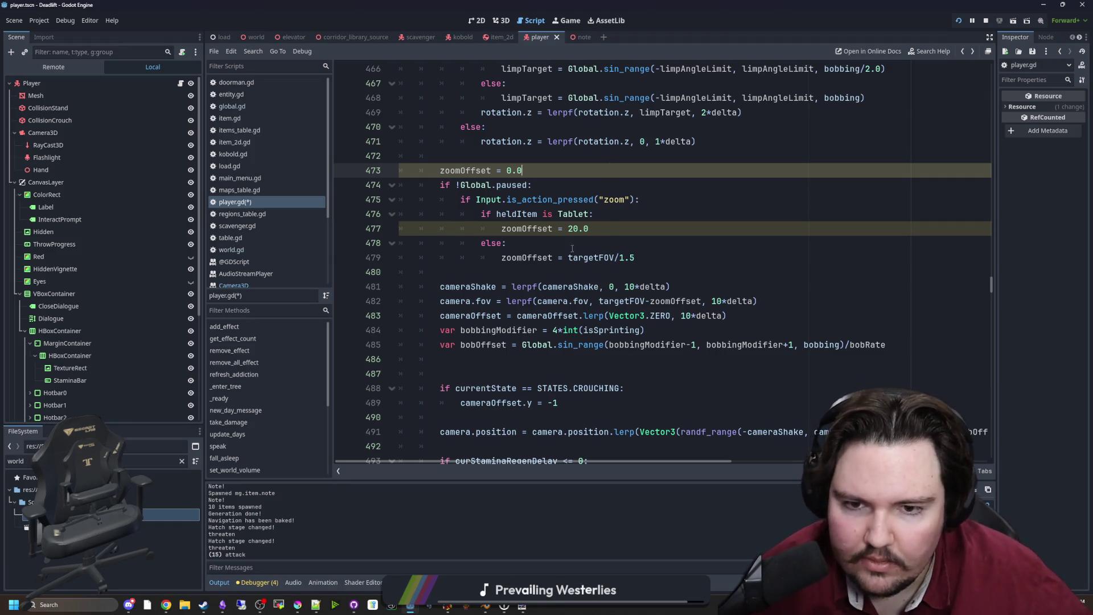
key(ctrl+f)
key(Return)
key(Return)
key(Return)
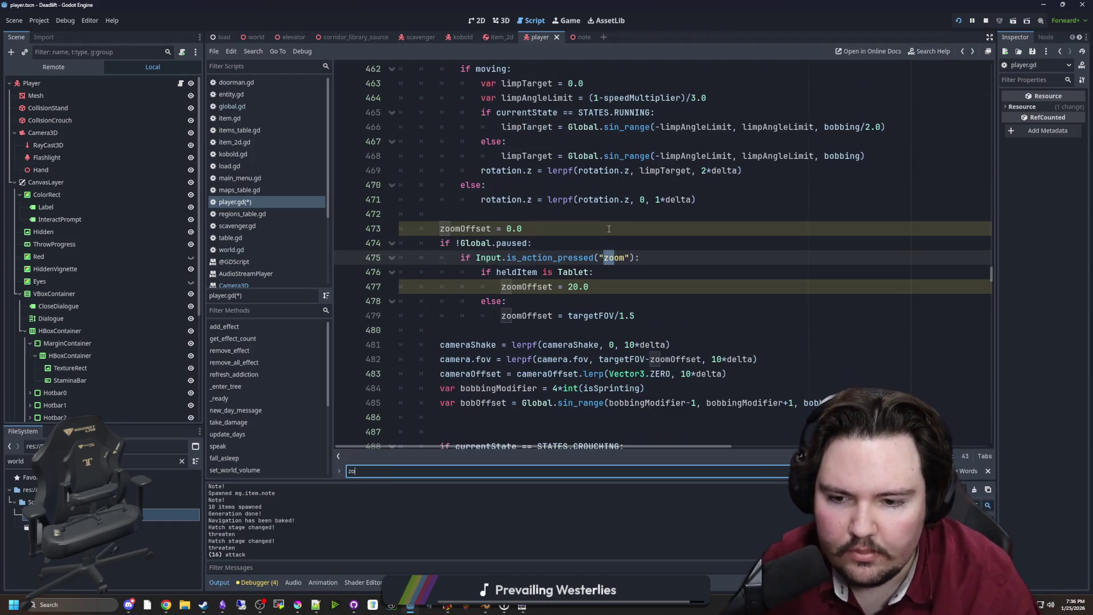
key(Return)
key(Return)
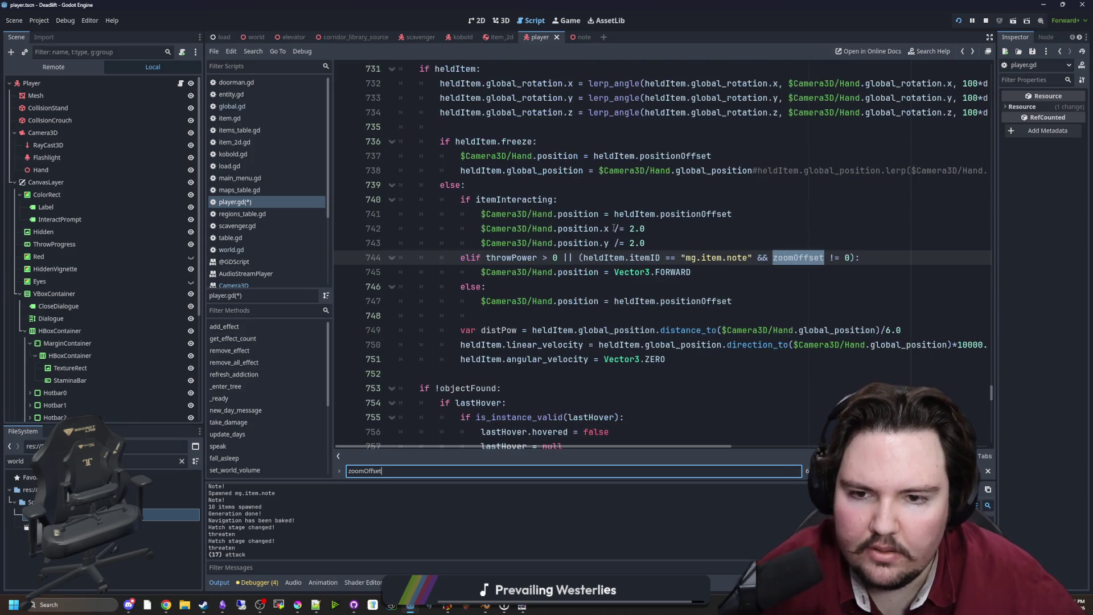
Step: Change zoomOffset's type from int to float and save the script
double_click(493, 258)
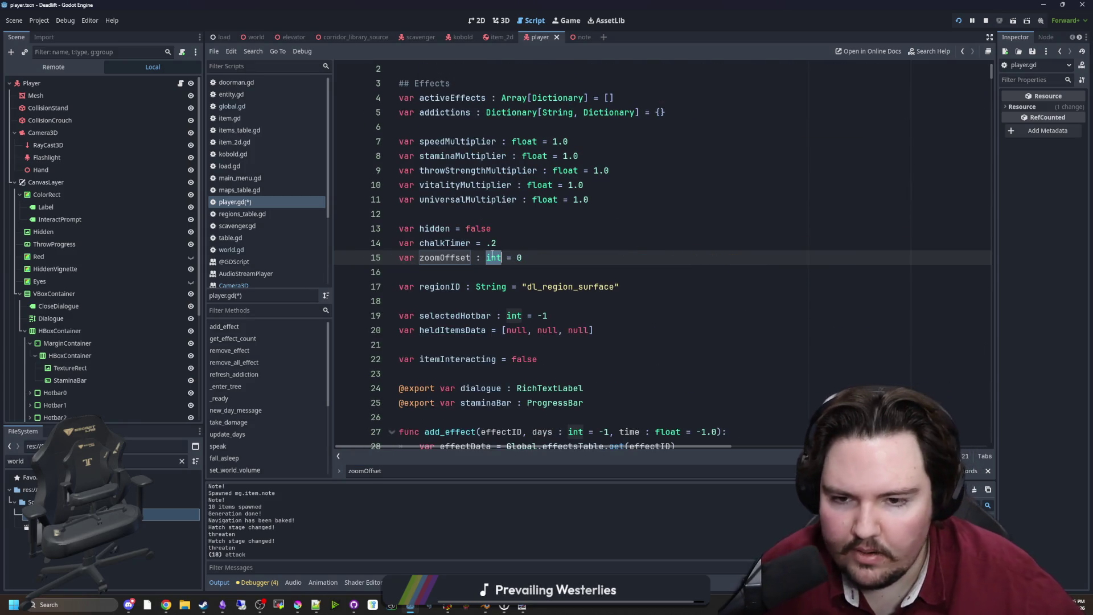
text(float)
click(546, 258)
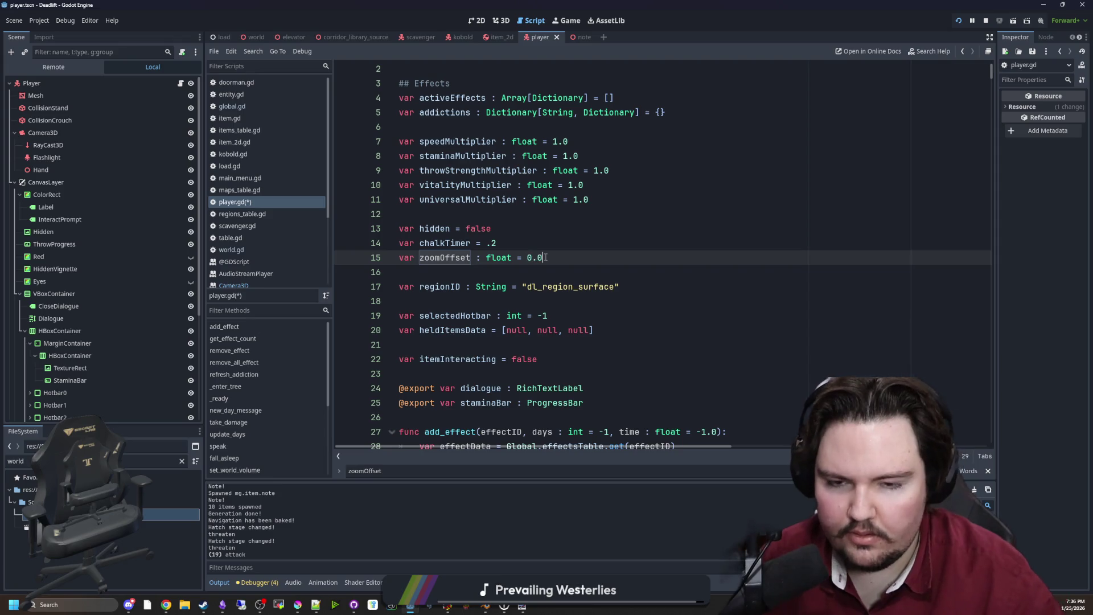
click(580, 235)
key(ctrl+s)
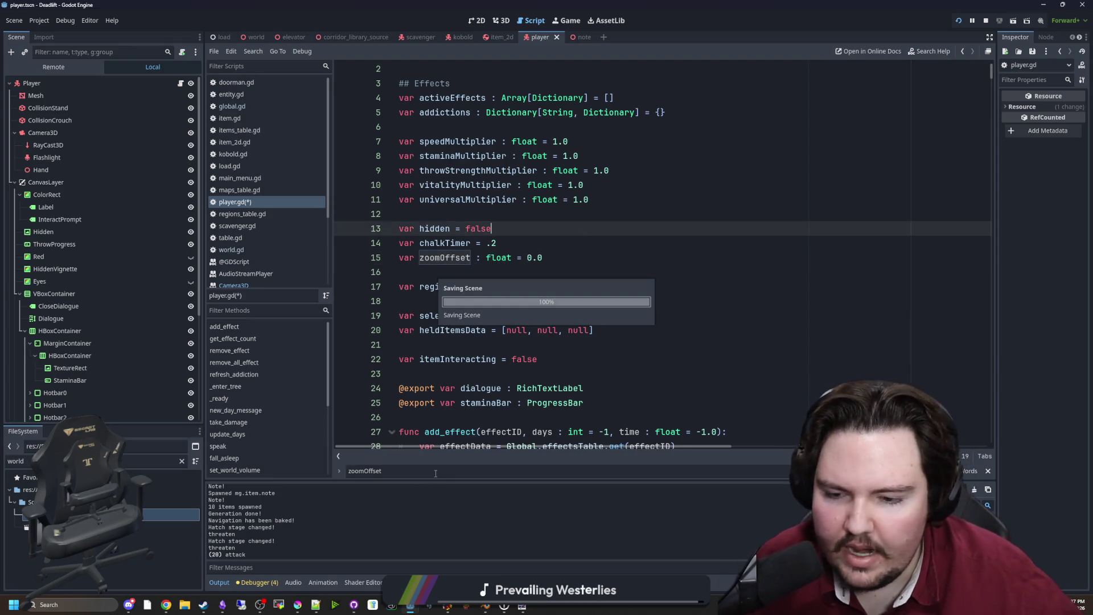
Step: Make line 744 check zoomOffset > 0.0, save, and run the game
click(435, 471)
key(Return)
key(Return)
key(Return)
key(Return)
key(Return)
key(Return)
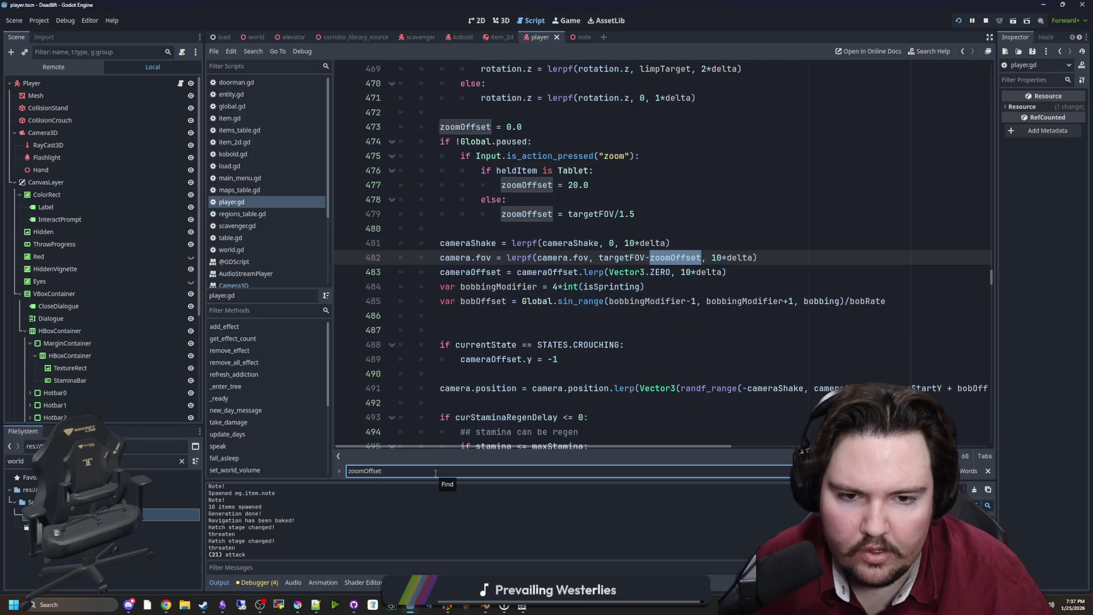
click(843, 286)
click(849, 258)
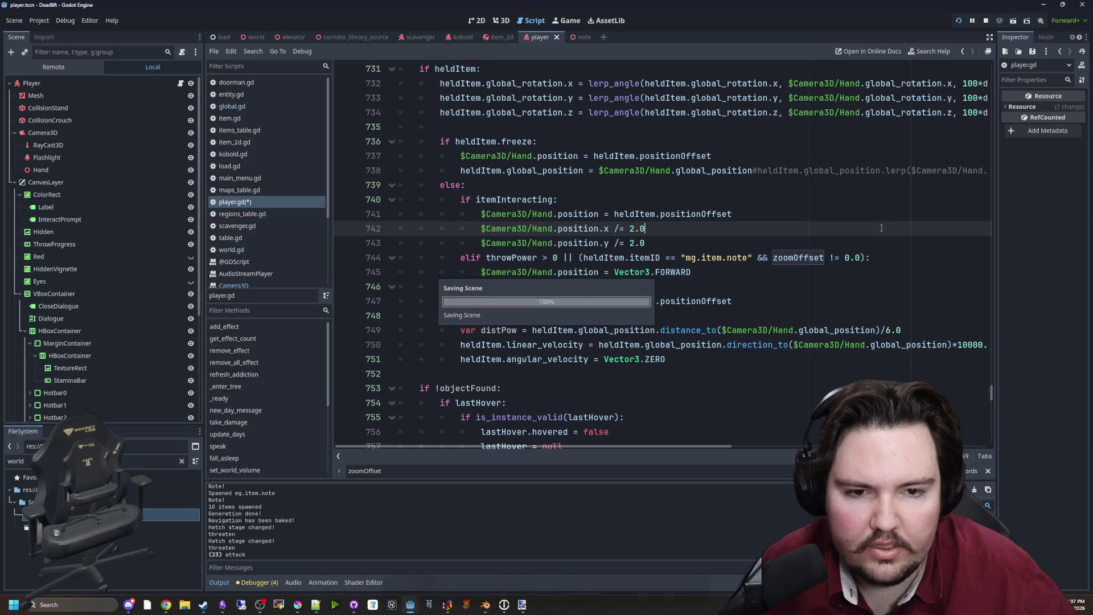
key(BackSpace)
key(BackSpace)
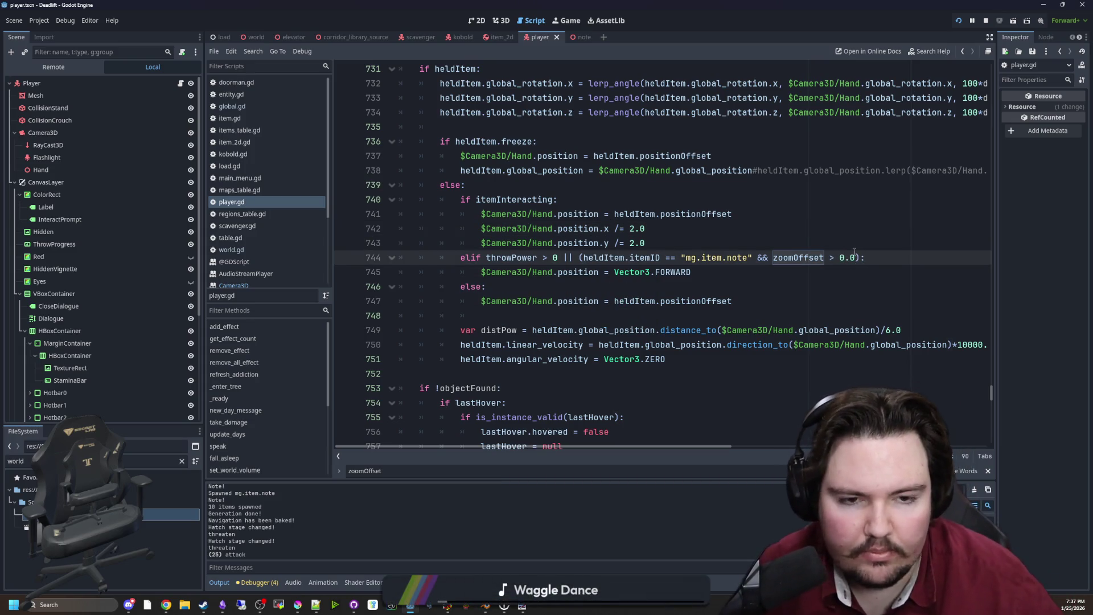
key(ctrl+z)
key(ctrl+s)
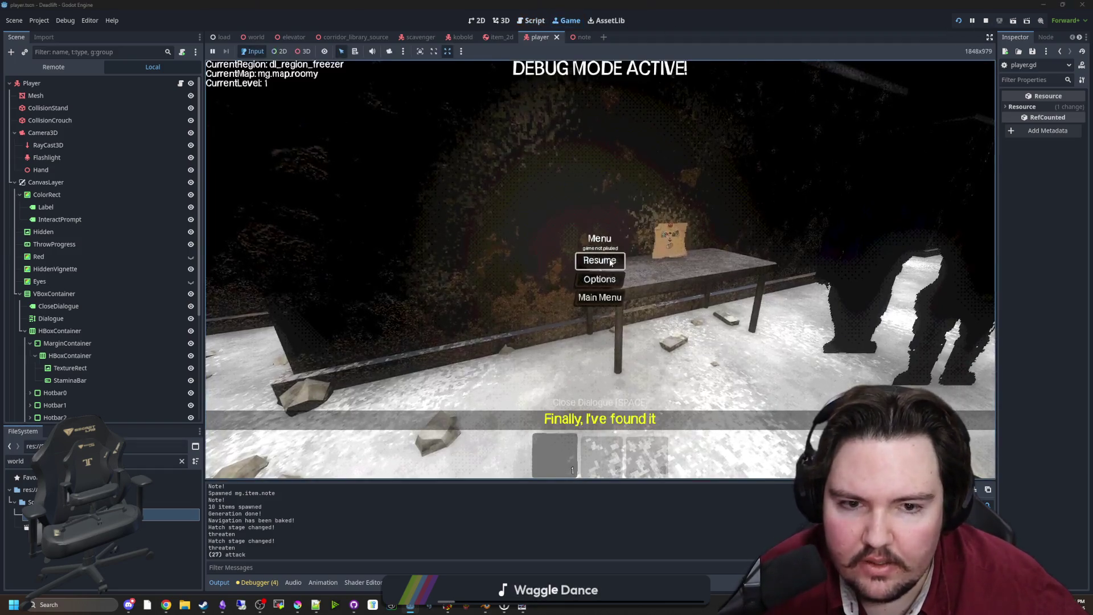
click(601, 258)
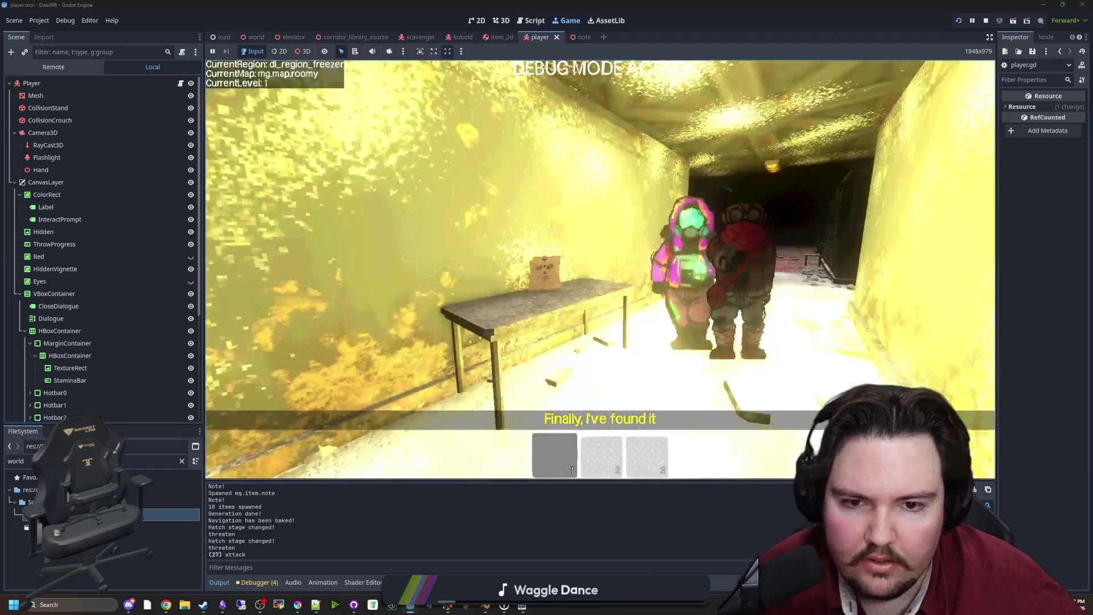
Step: Pick up the note with E and zoom it up to the camera and back several times
key(e)
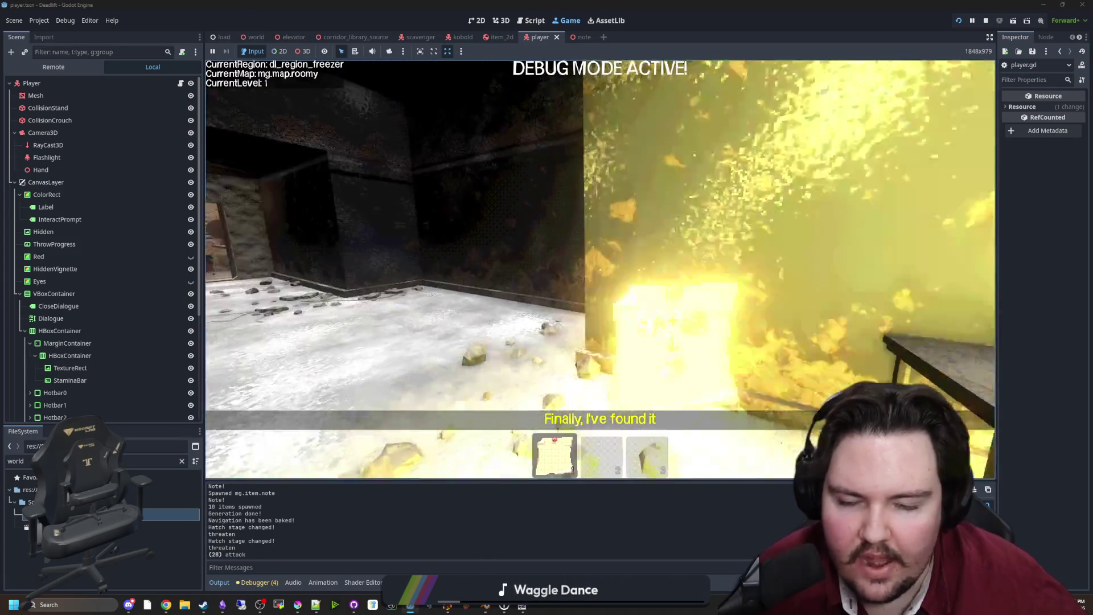
click(600, 269)
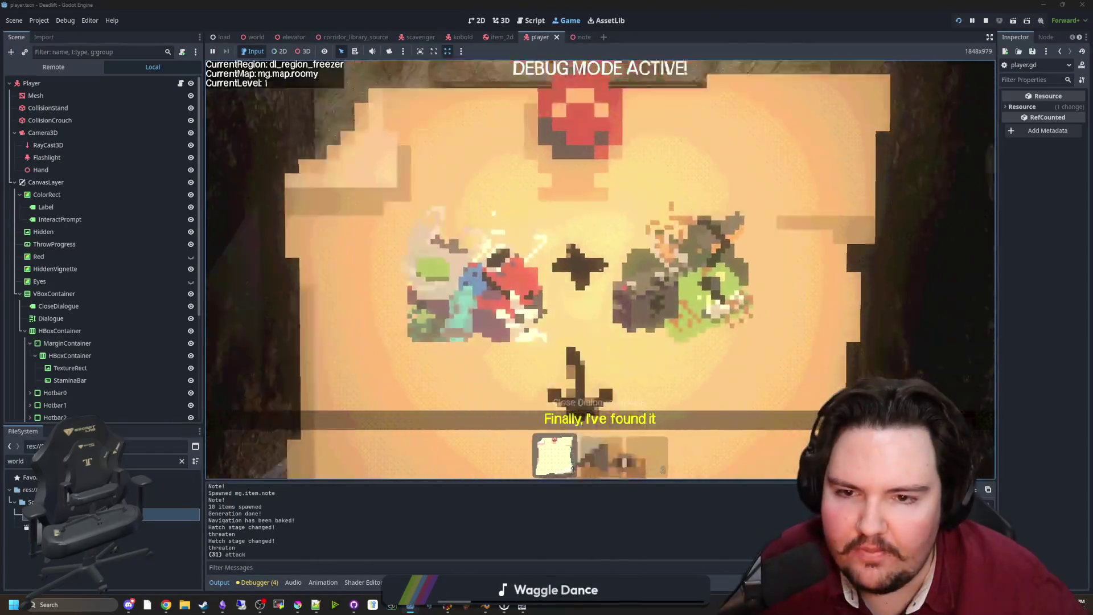
click(600, 269)
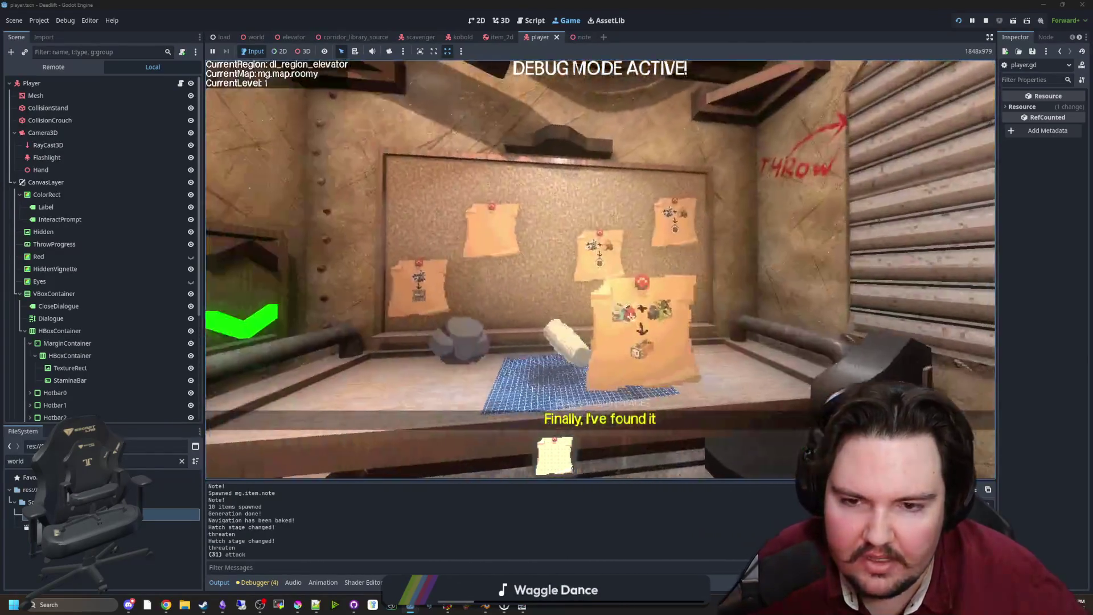
click(600, 269)
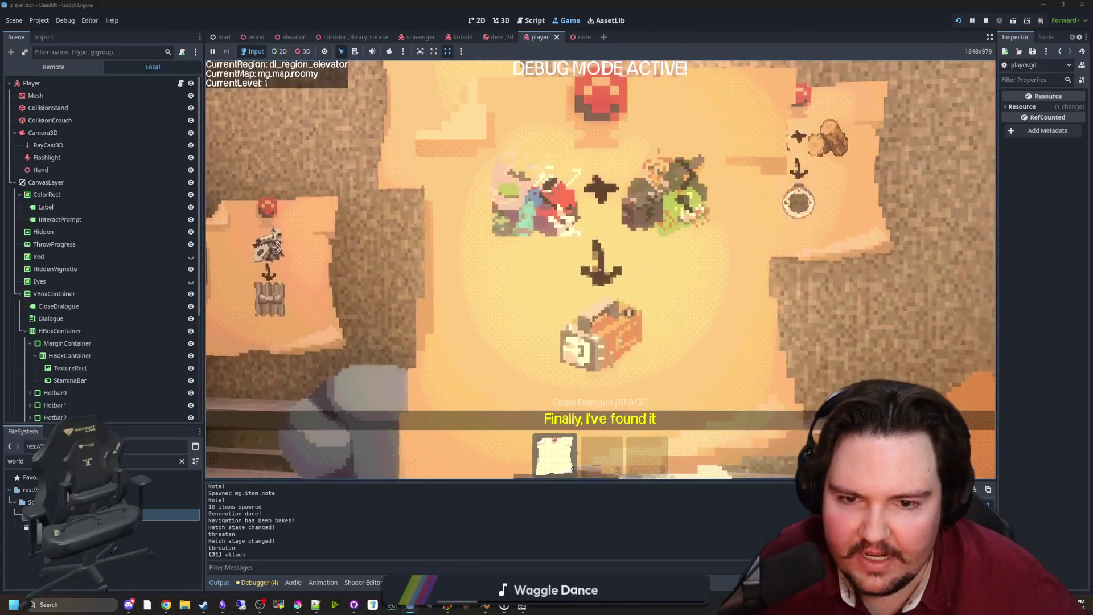
click(600, 269)
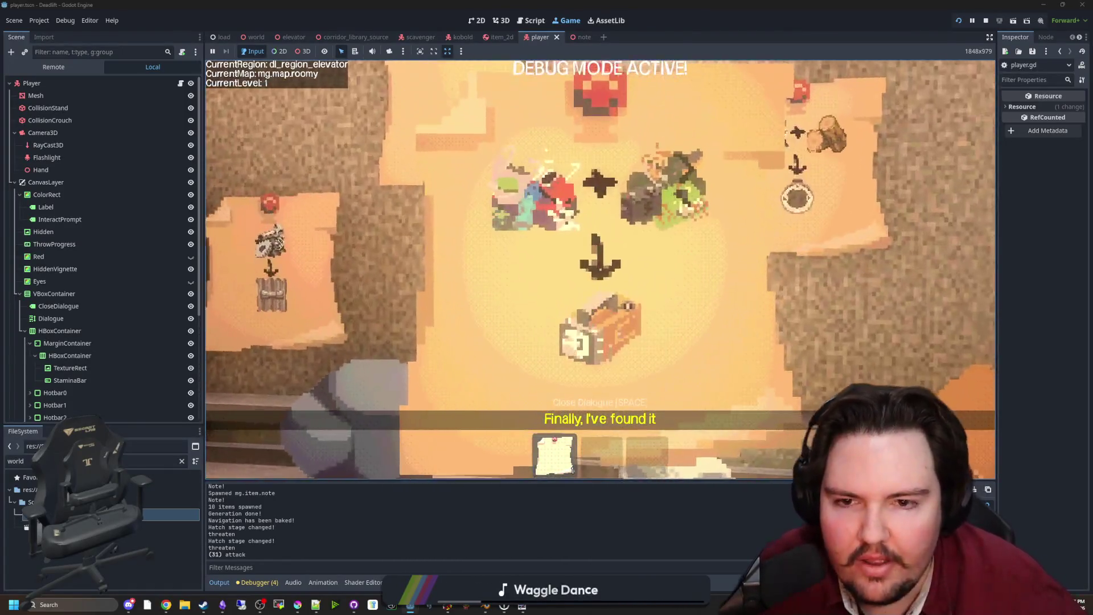
click(600, 270)
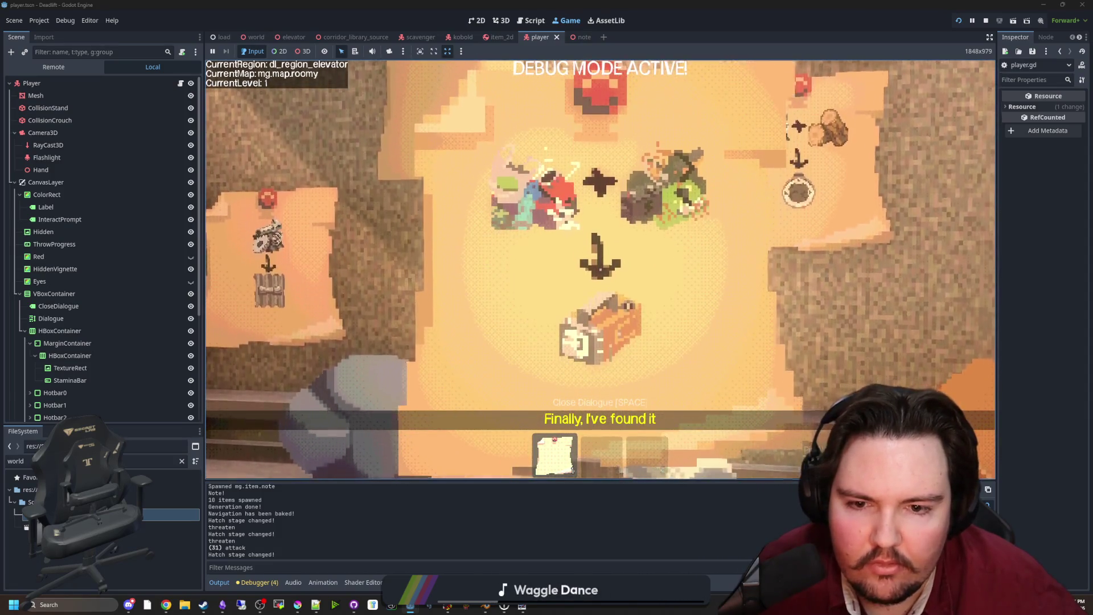
Step: Lower the note, zoom onto the corkboard recipe note, and pick up the rock
click(600, 269)
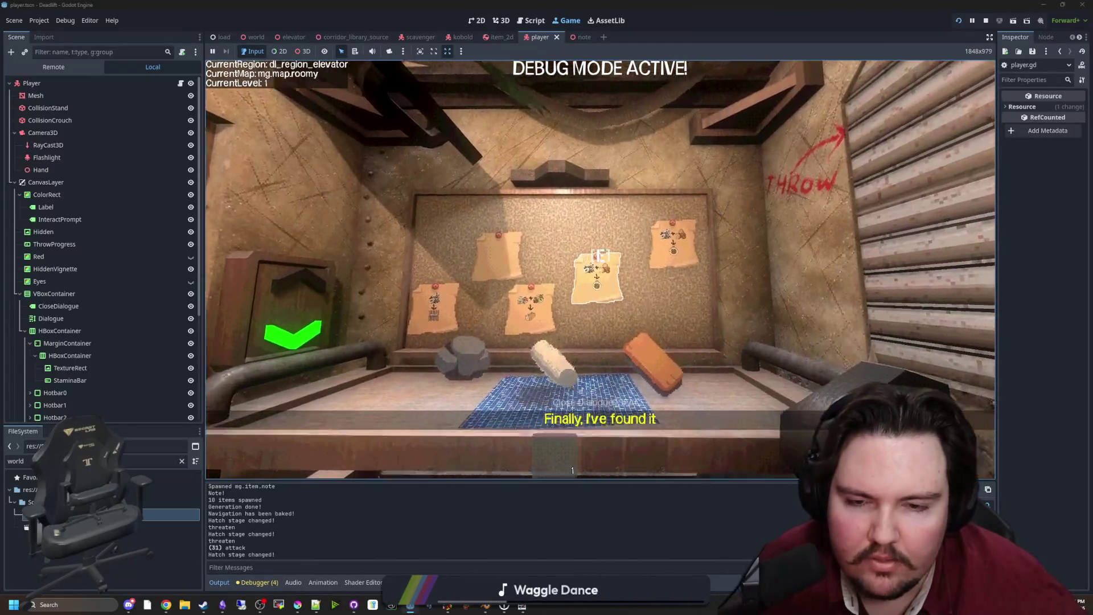
key(e)
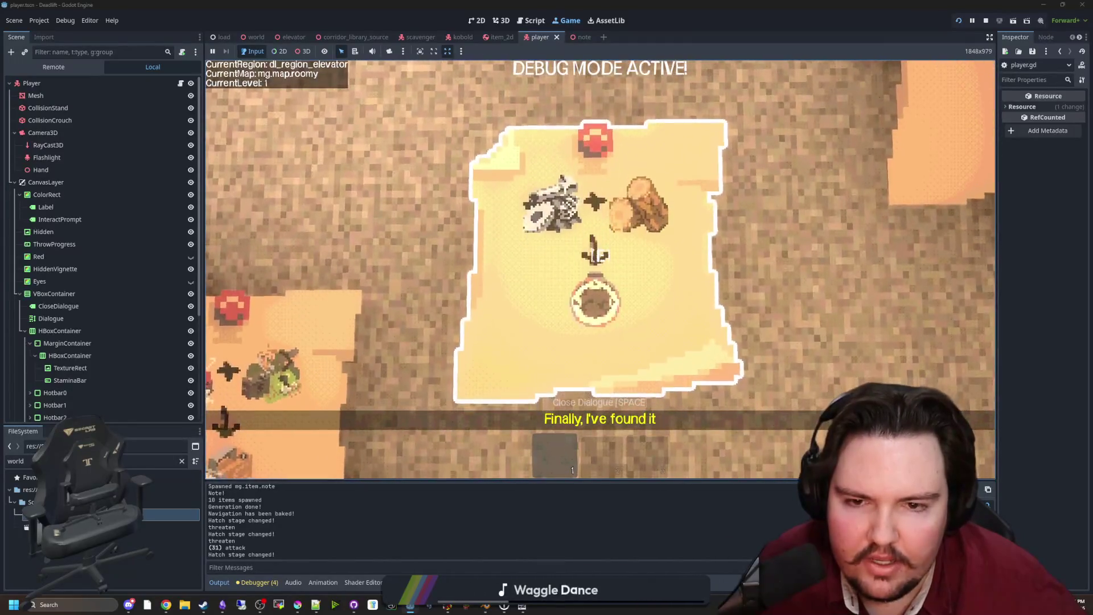
key(e)
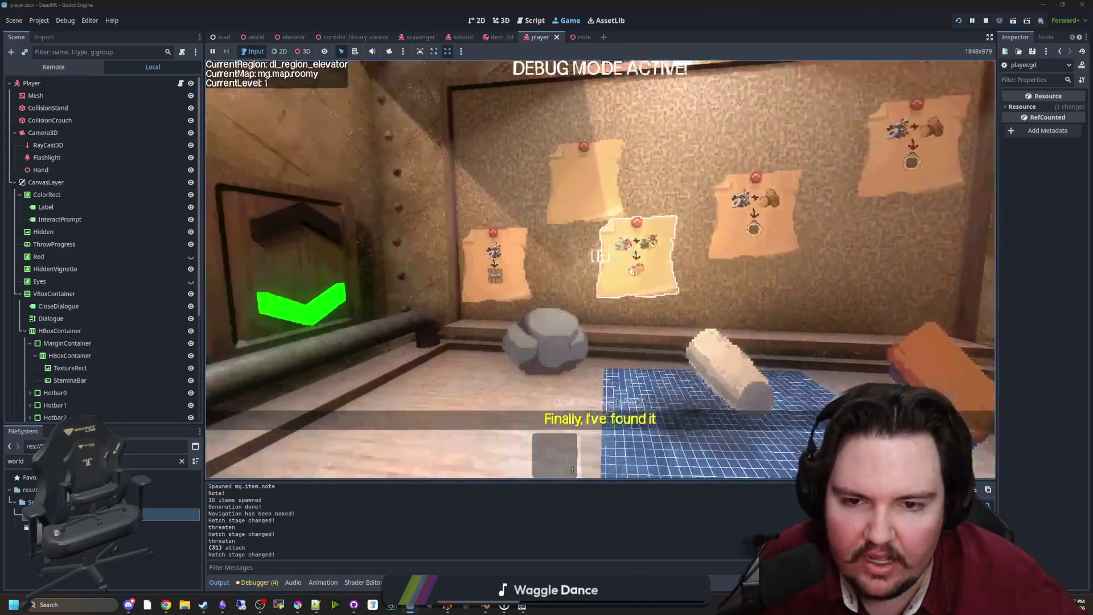
key(e)
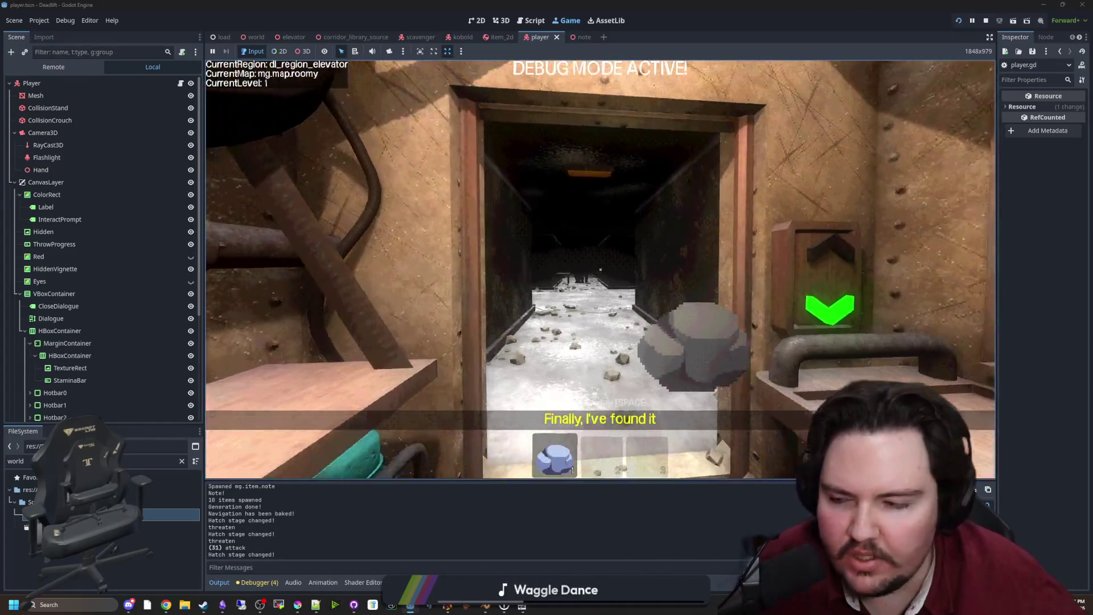
Step: Walk through the doorway and down the snowy freezer corridor
key(w)
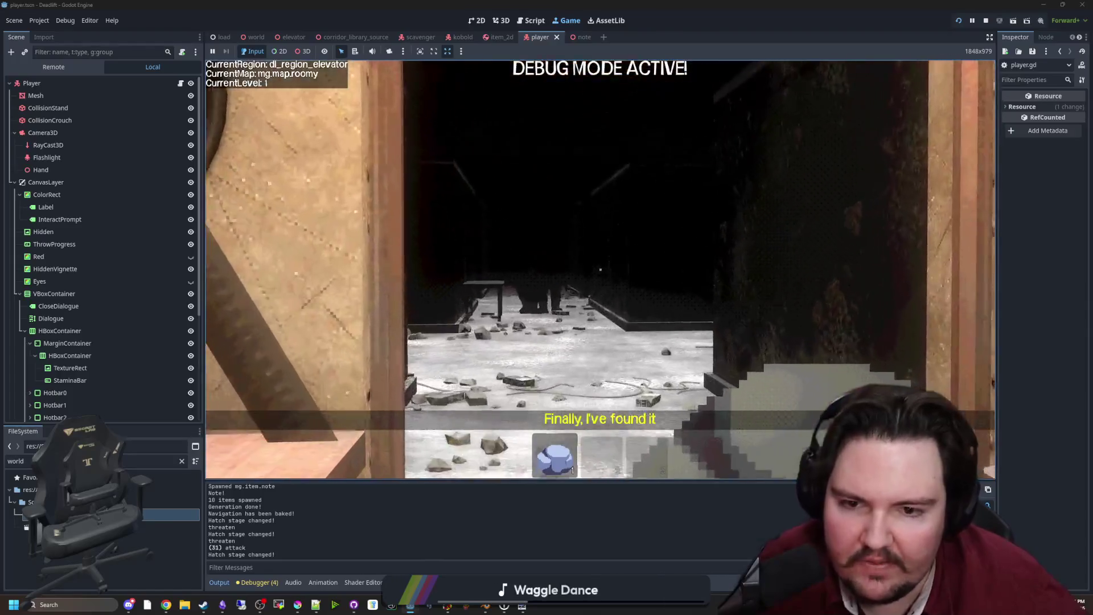
key(w)
mouse_move(600, 269)
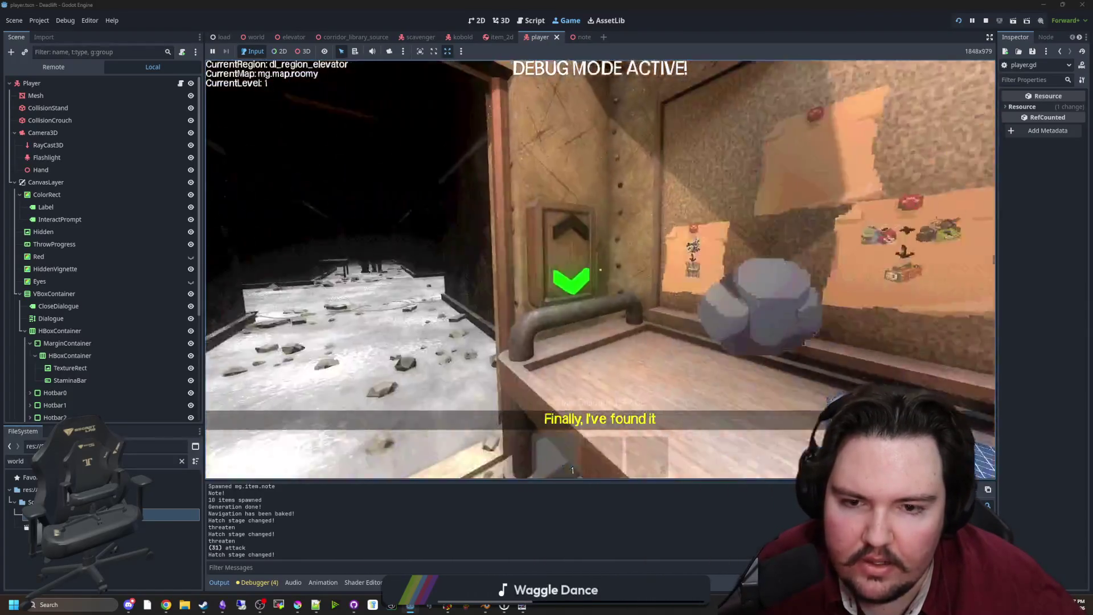
key(w)
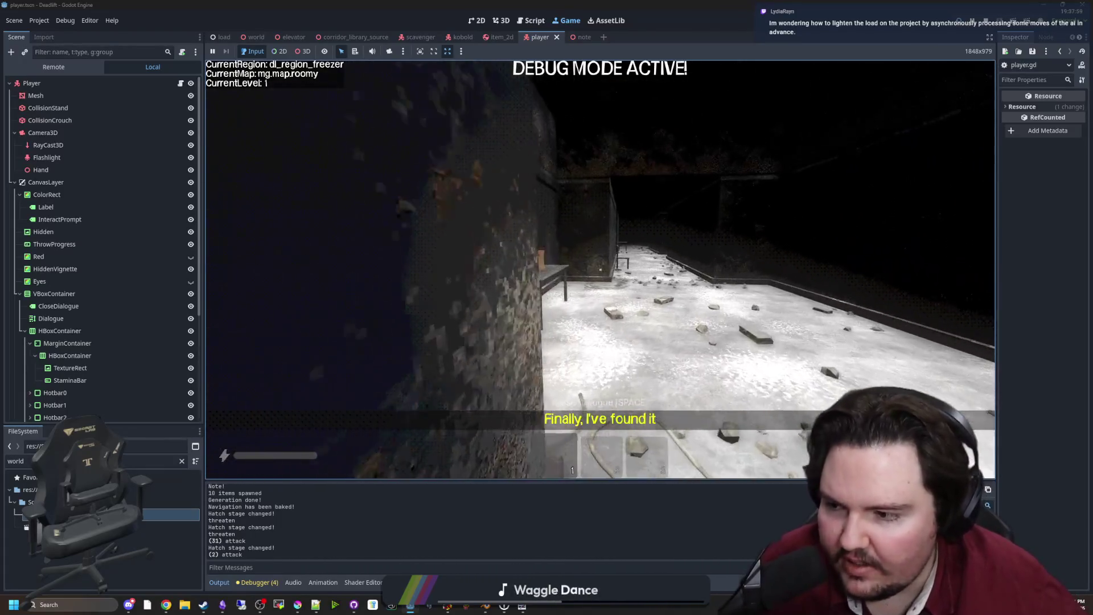
Step: Walk into the red-stained butchery room, pause, and place a Chrome window beside the game
key(w)
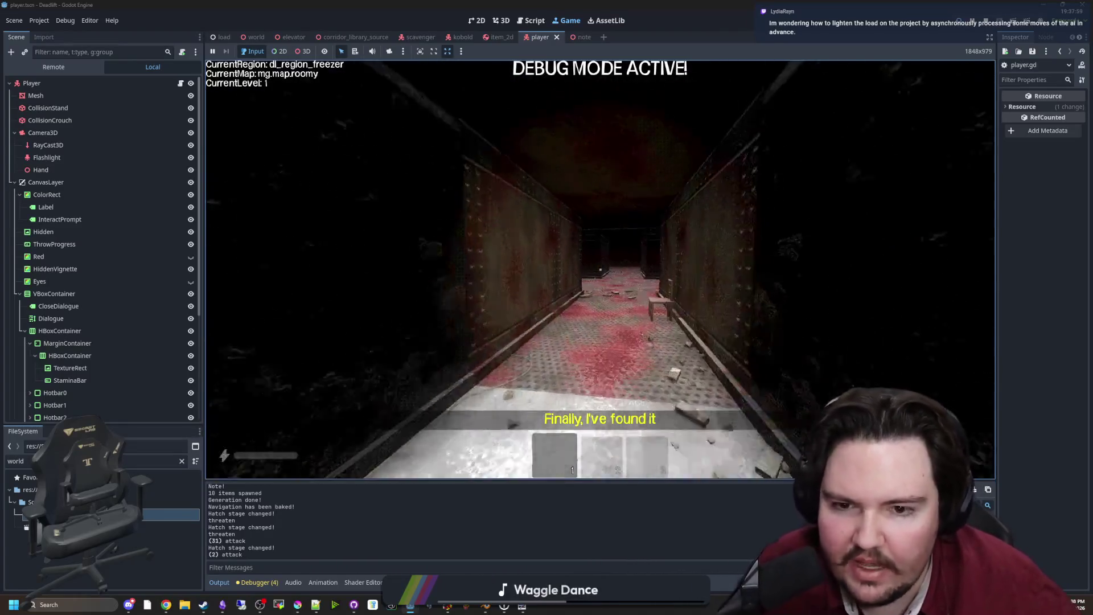
key(w)
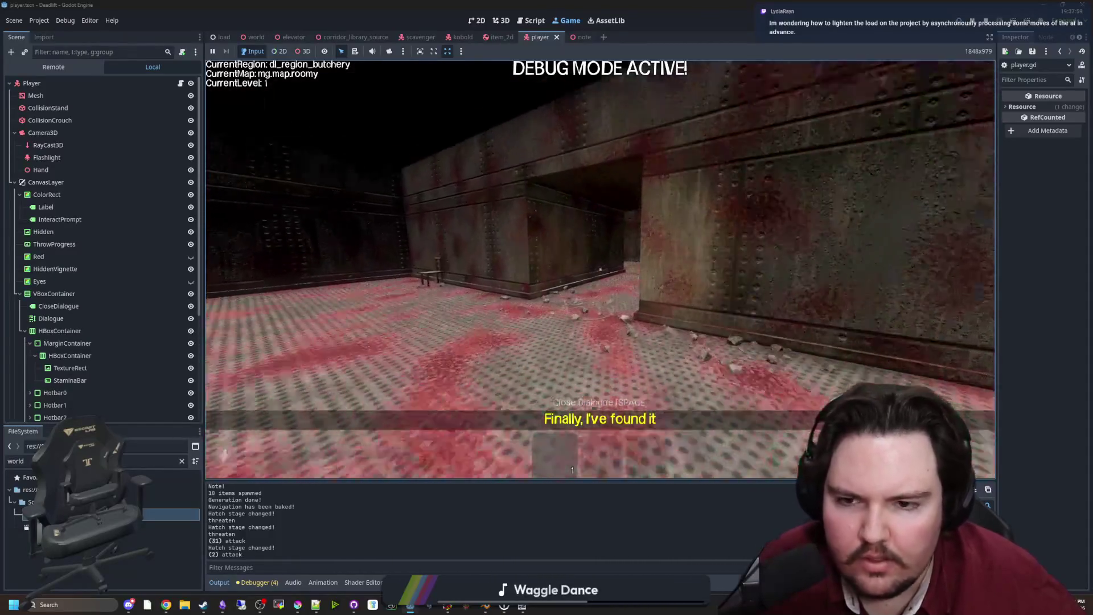
key(w)
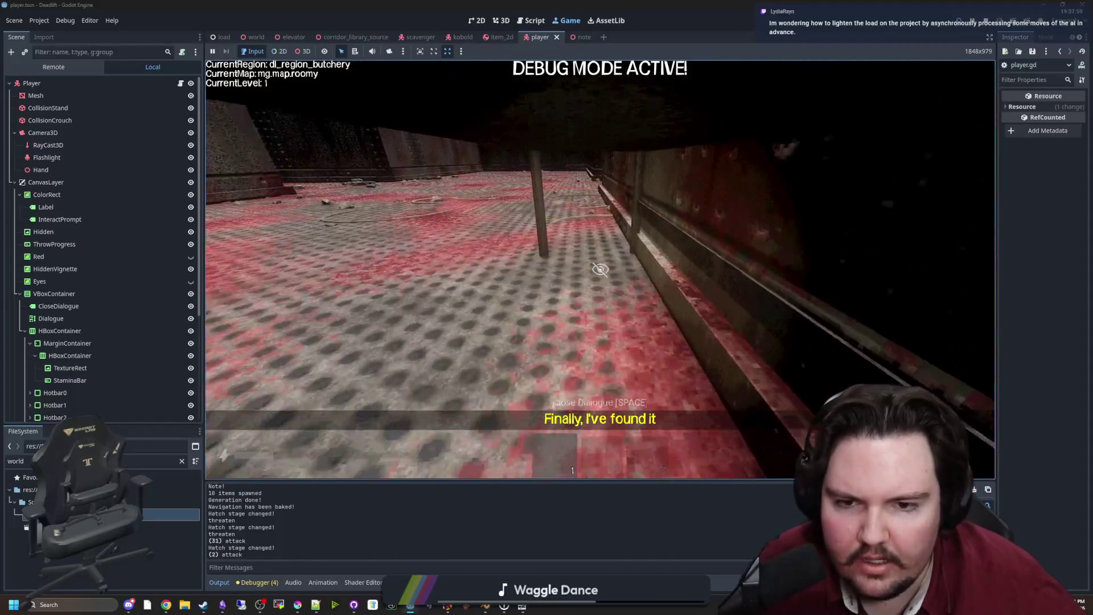
key(Escape)
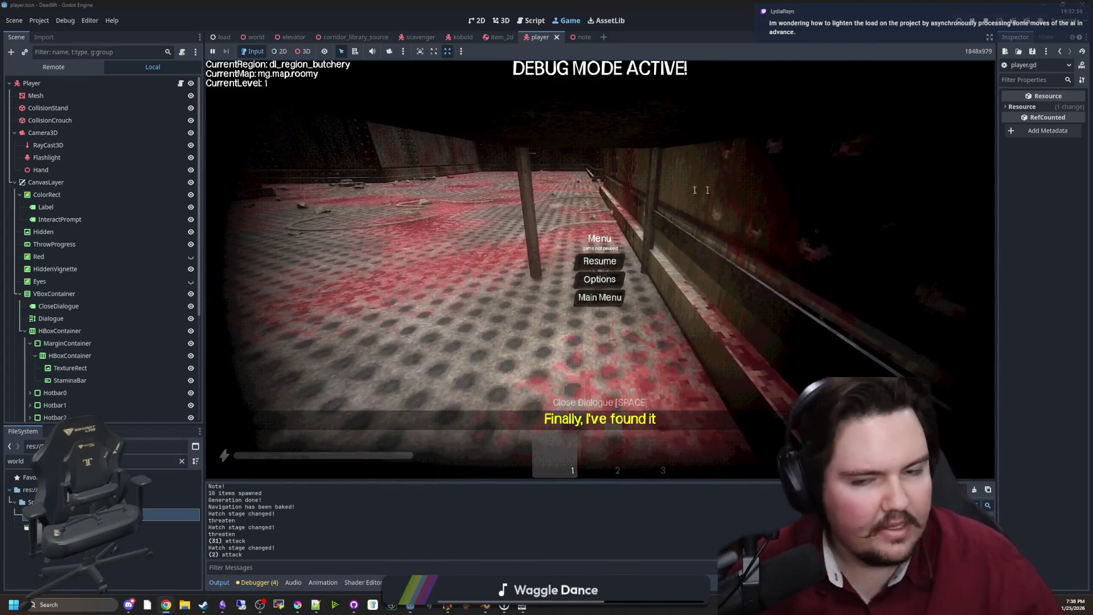
key(super+3)
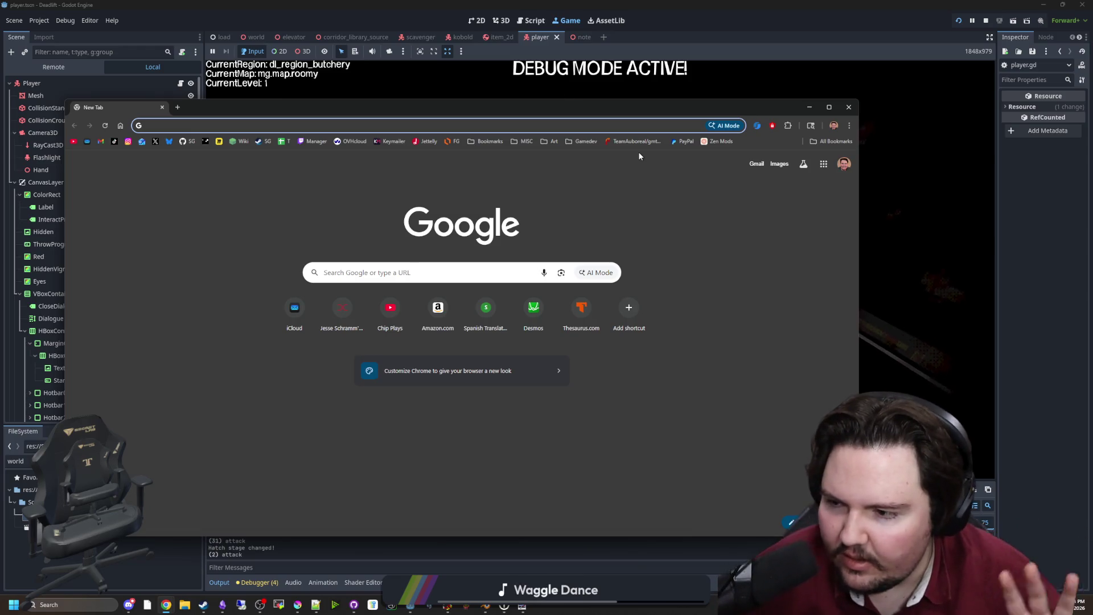
drag(608, 114, 678, 386)
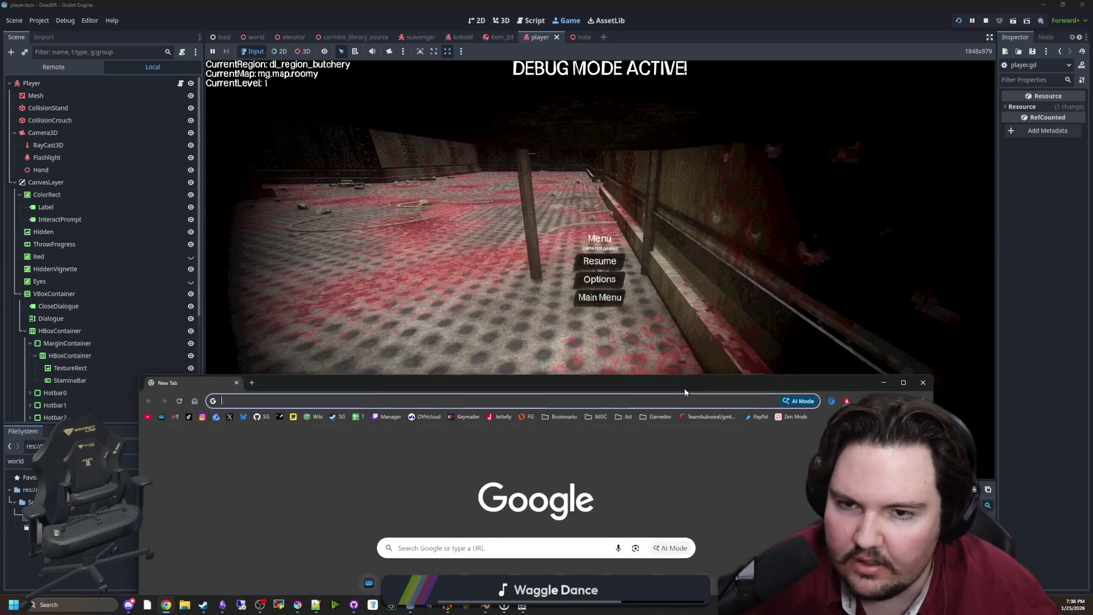
Step: Resume the game and walk around the blood-stained butchery room, testing the under-table hiding view
click(691, 244)
click(598, 259)
key(w)
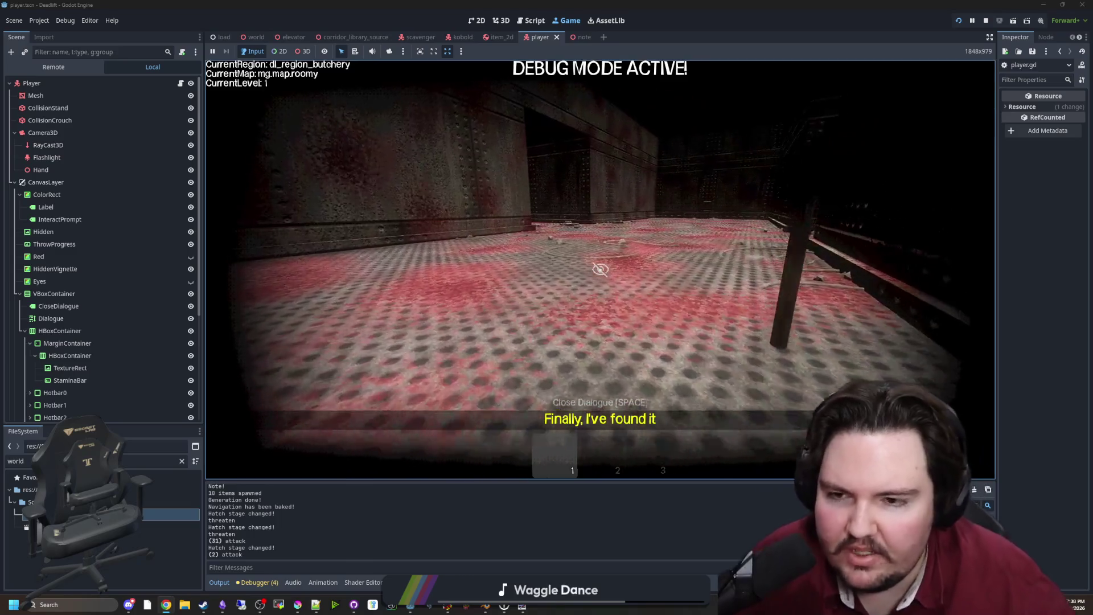
key(w)
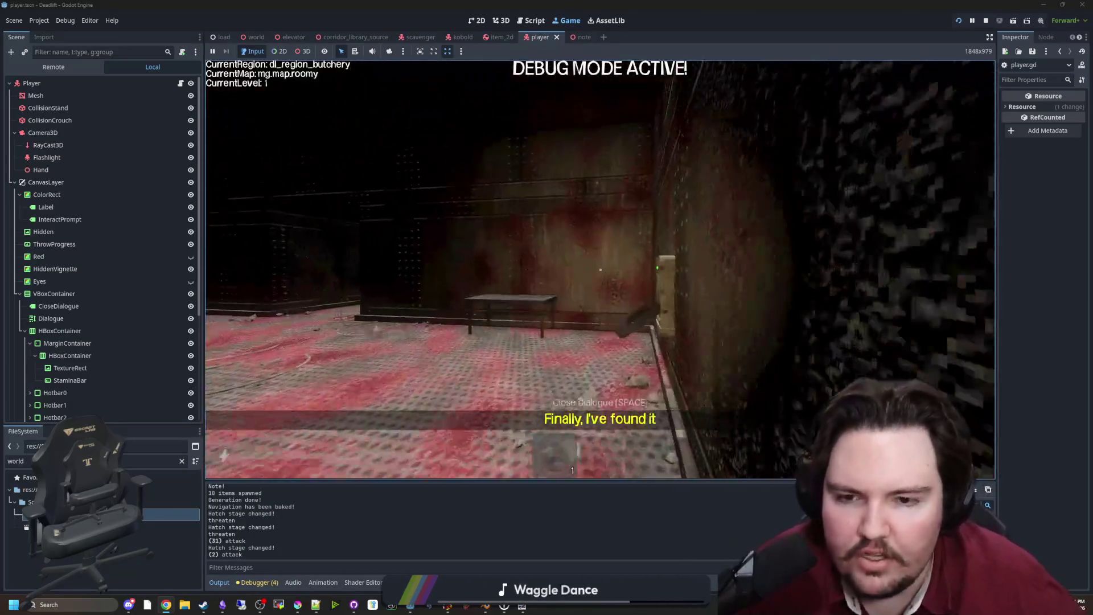
key(w)
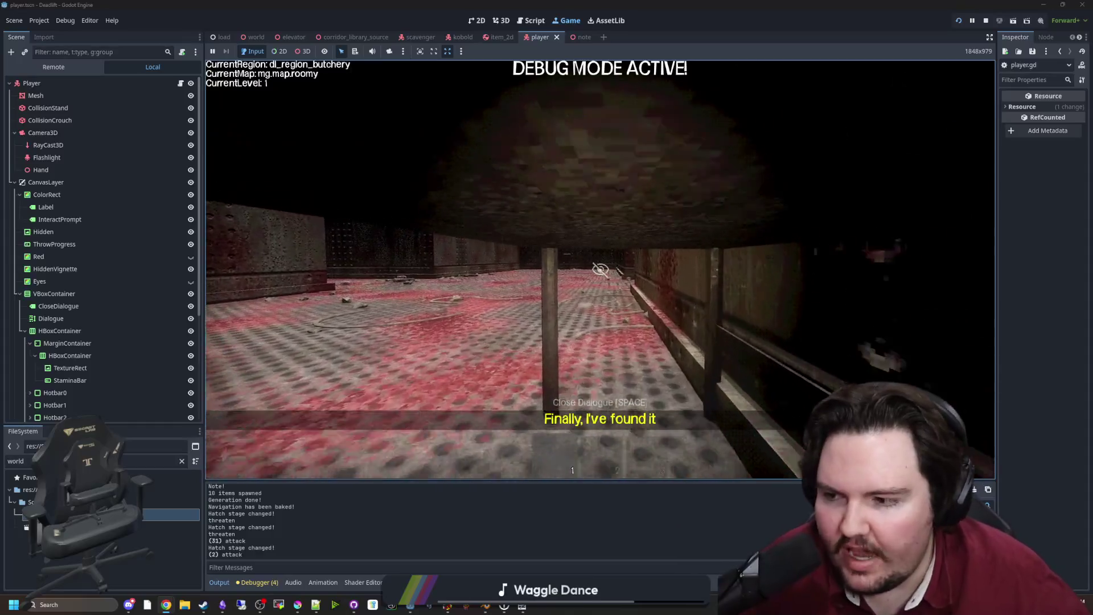
key(w)
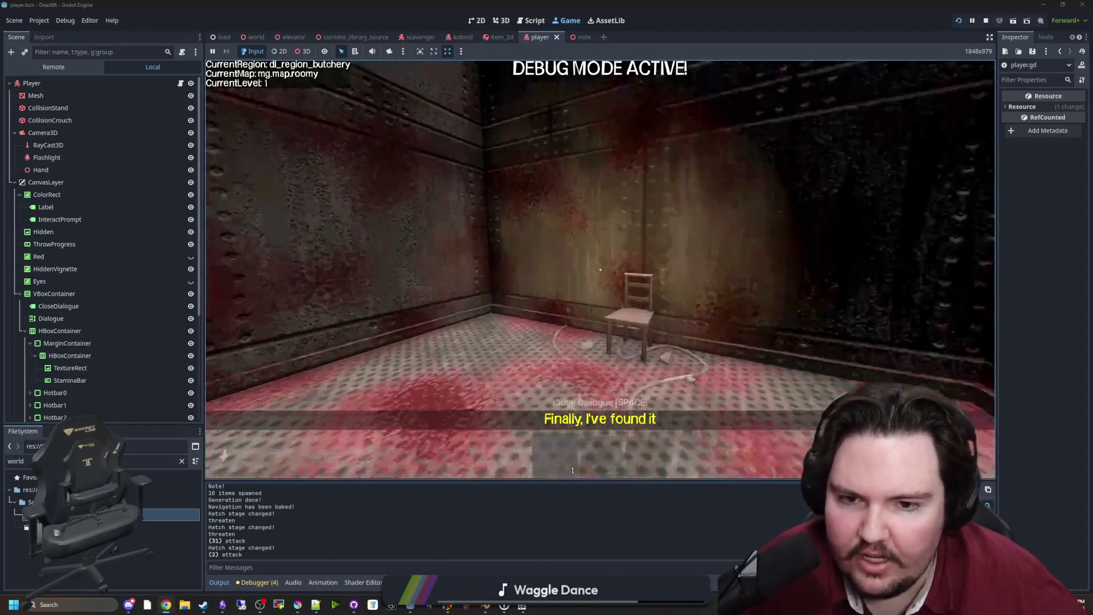
key(w)
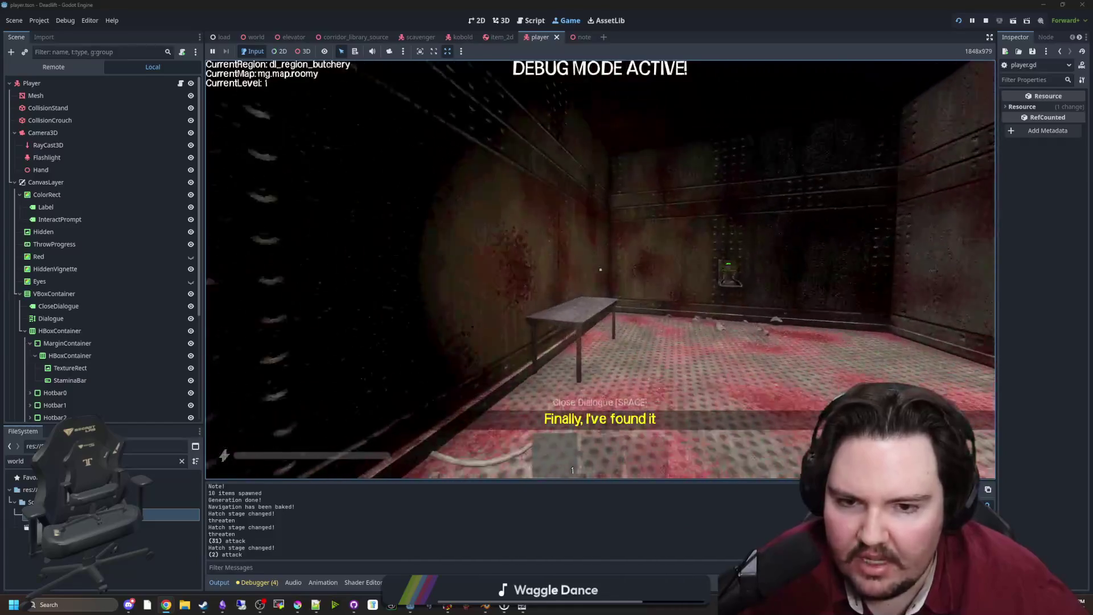
key(w)
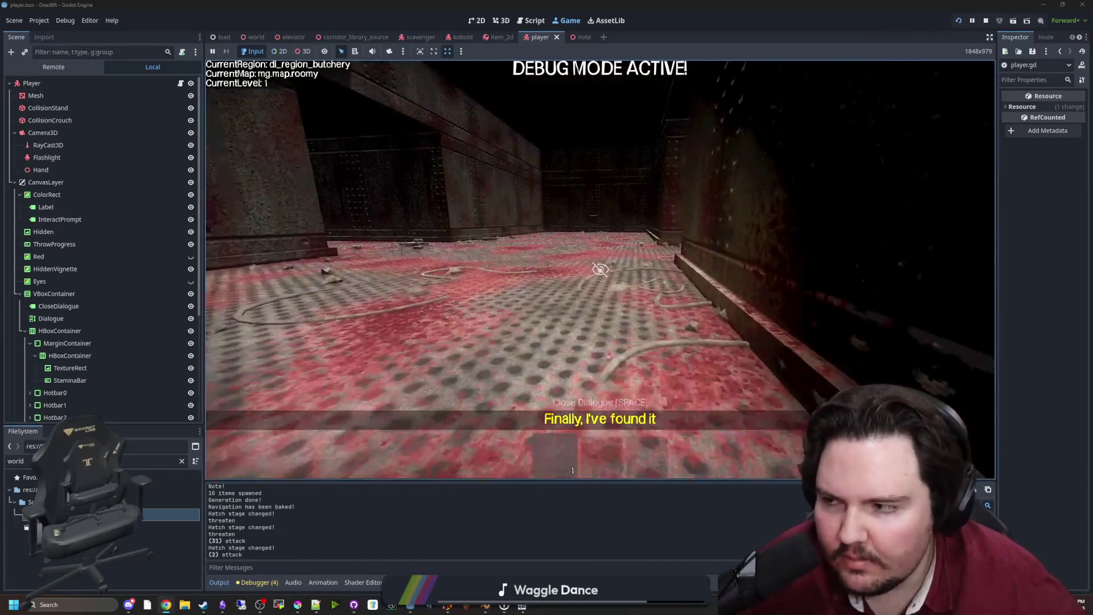
key(w)
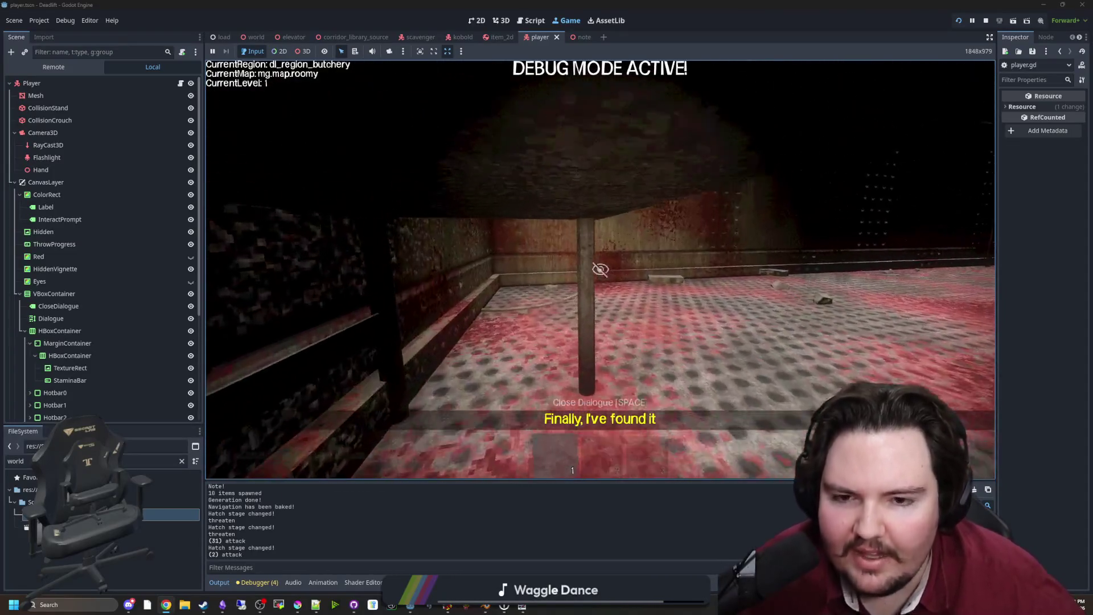
key(w)
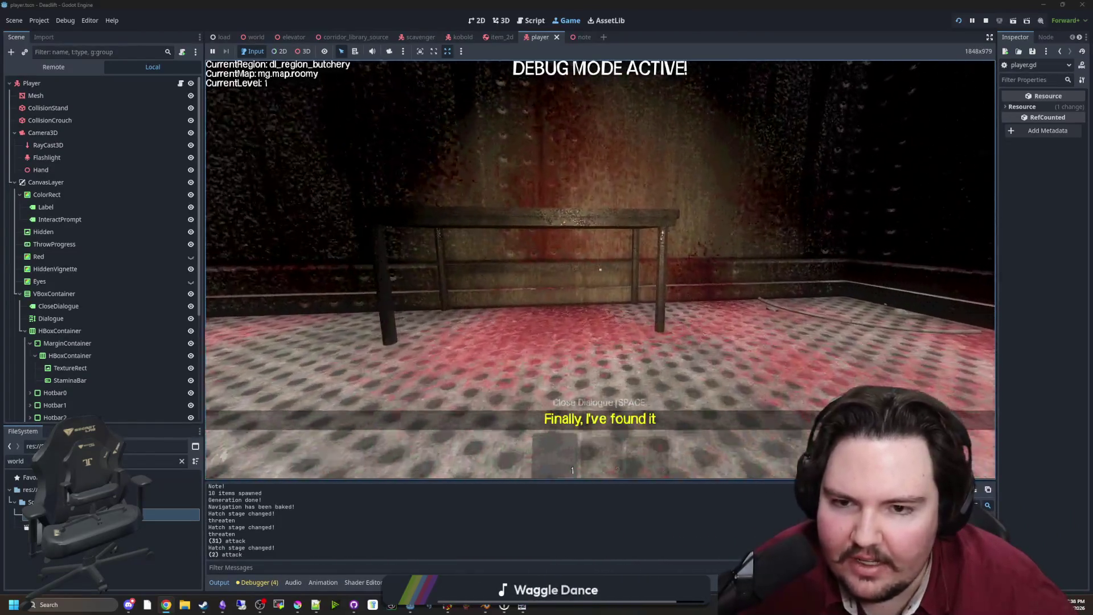
key(w)
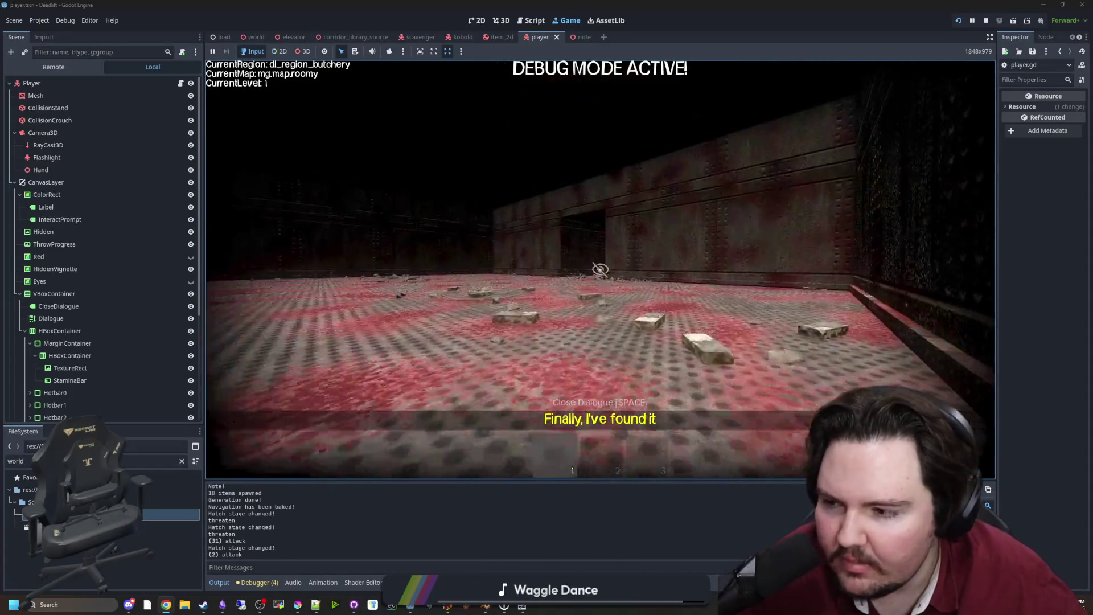
mouse_move(600, 268)
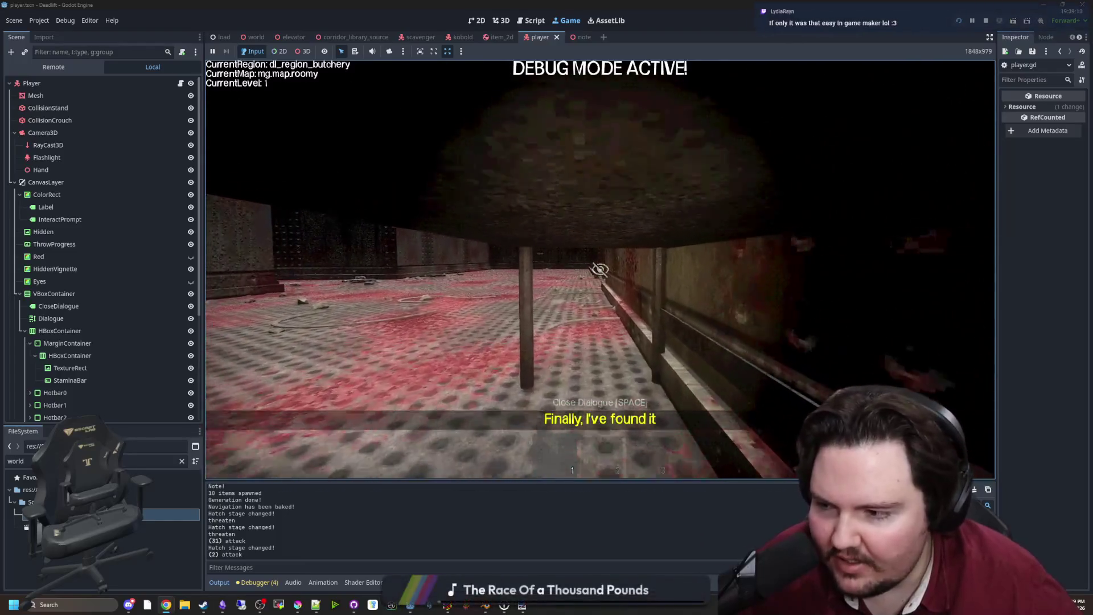
Step: Walk into the freezer, hide under its table, reach the item, then pause and open Chrome
key(w)
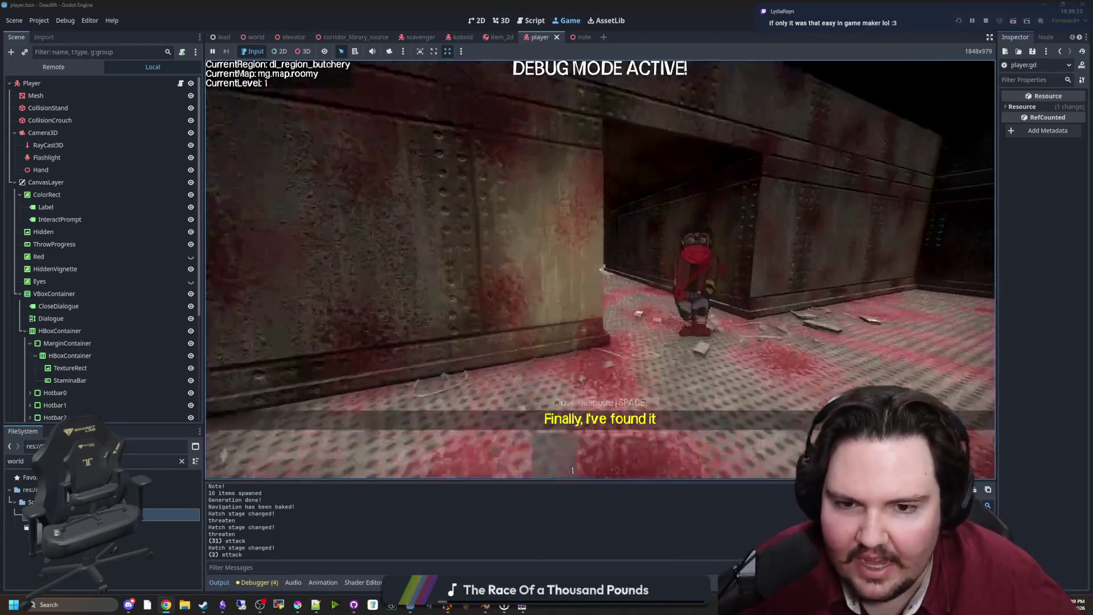
key(w)
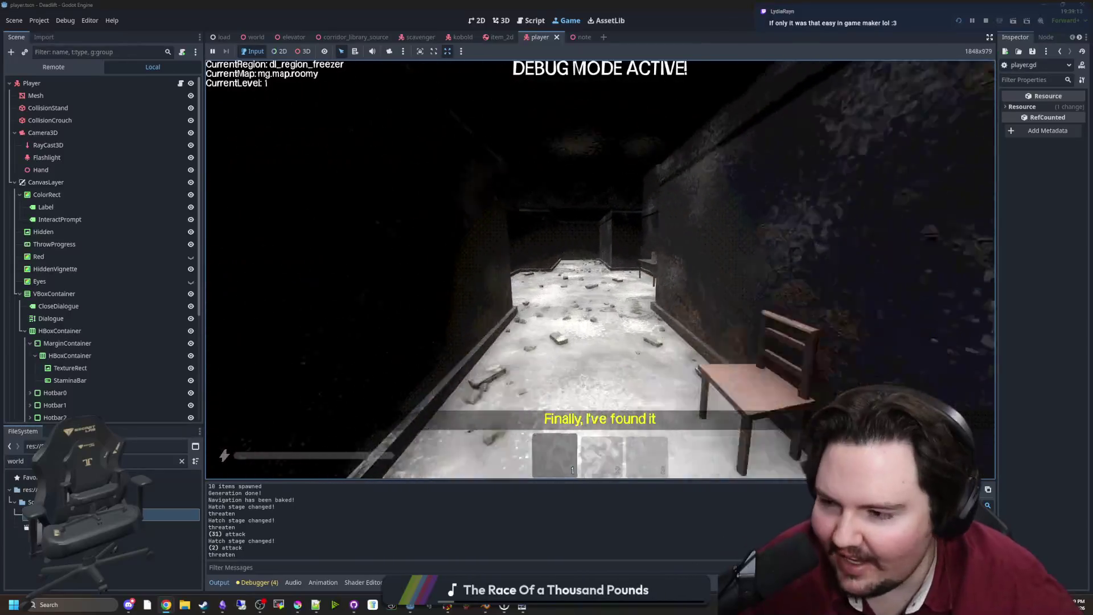
key(w)
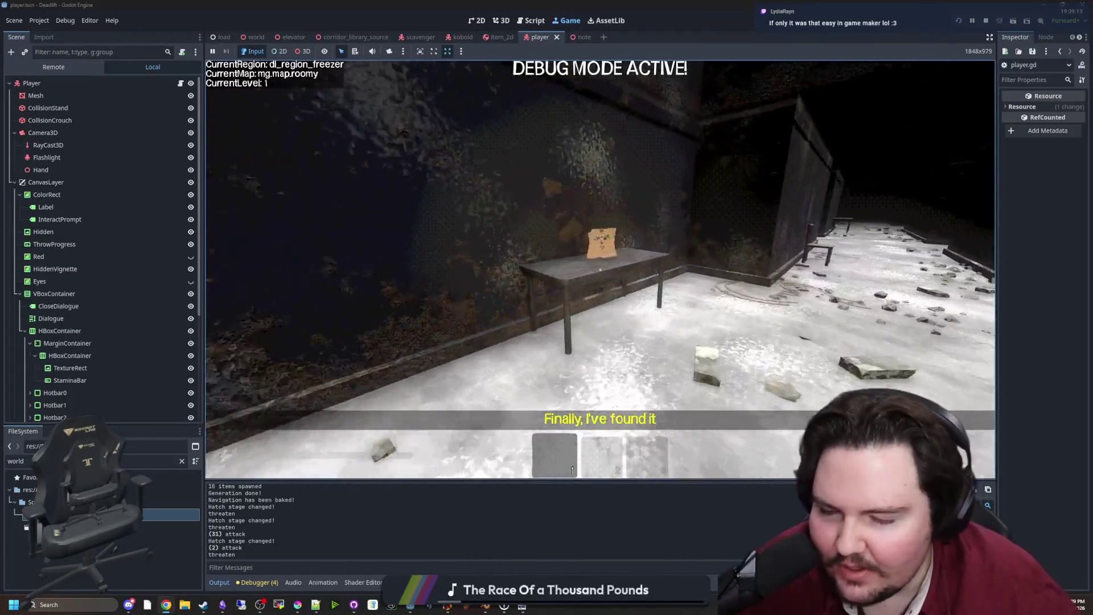
key(s)
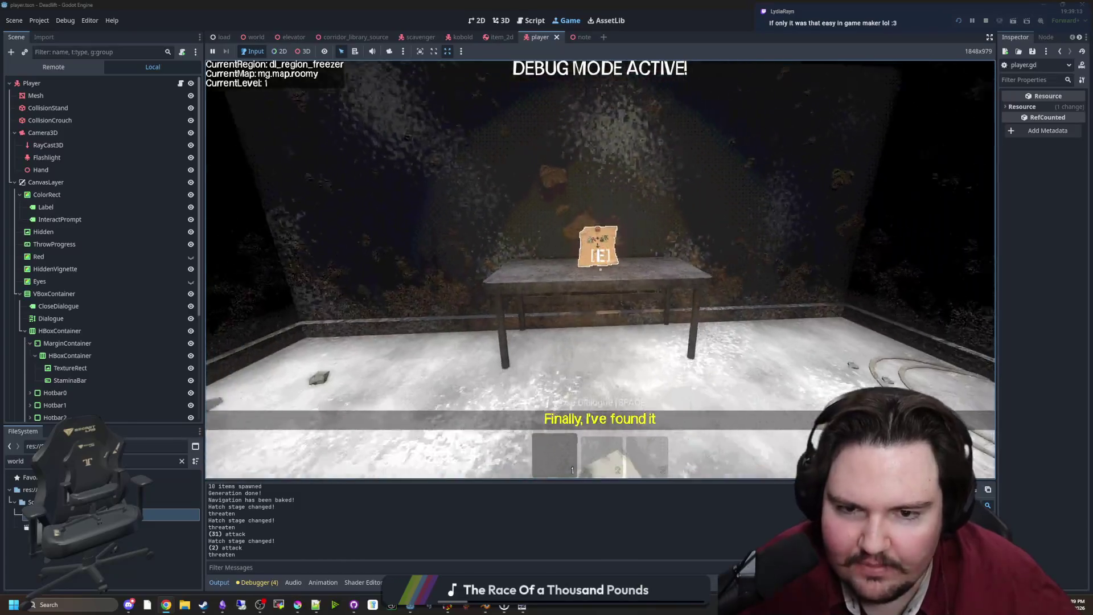
key(w)
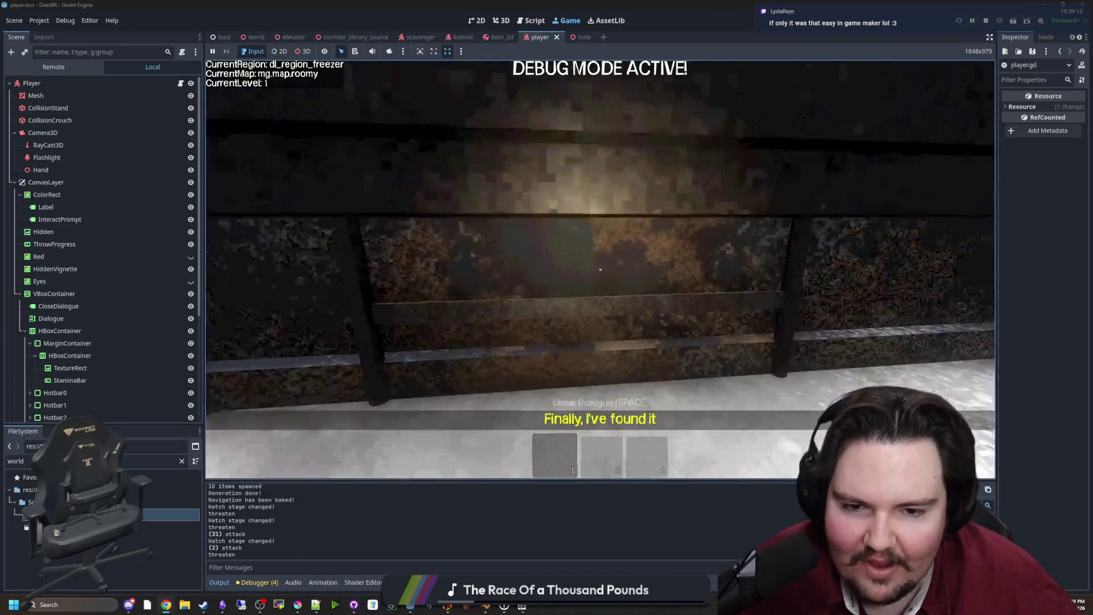
key(Escape)
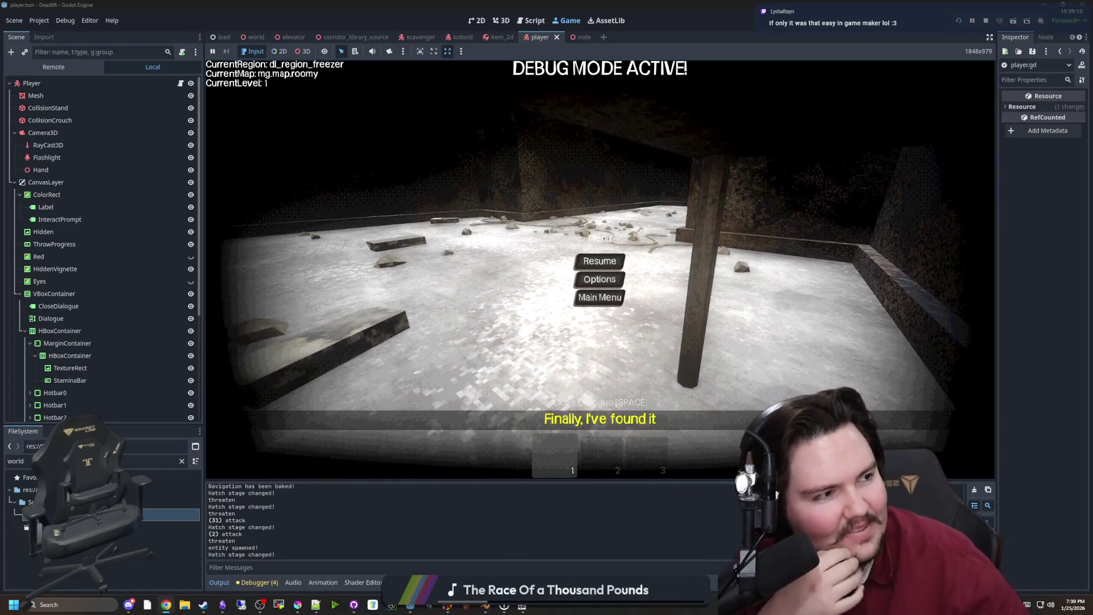
click(165, 605)
drag(792, 112, 790, 115)
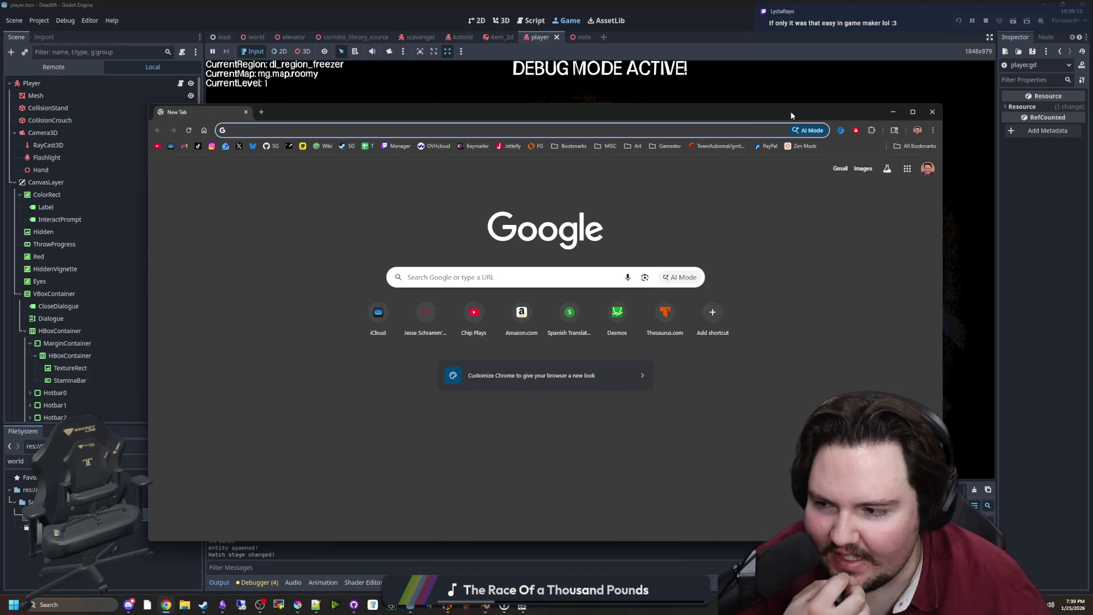
Step: Reposition the browser window and search Google for 'gamemaker multithreading'
mouse_move(403, 117)
mouse_down()
mouse_move(462, 224)
mouse_move(455, 379)
mouse_move(392, 157)
mouse_up()
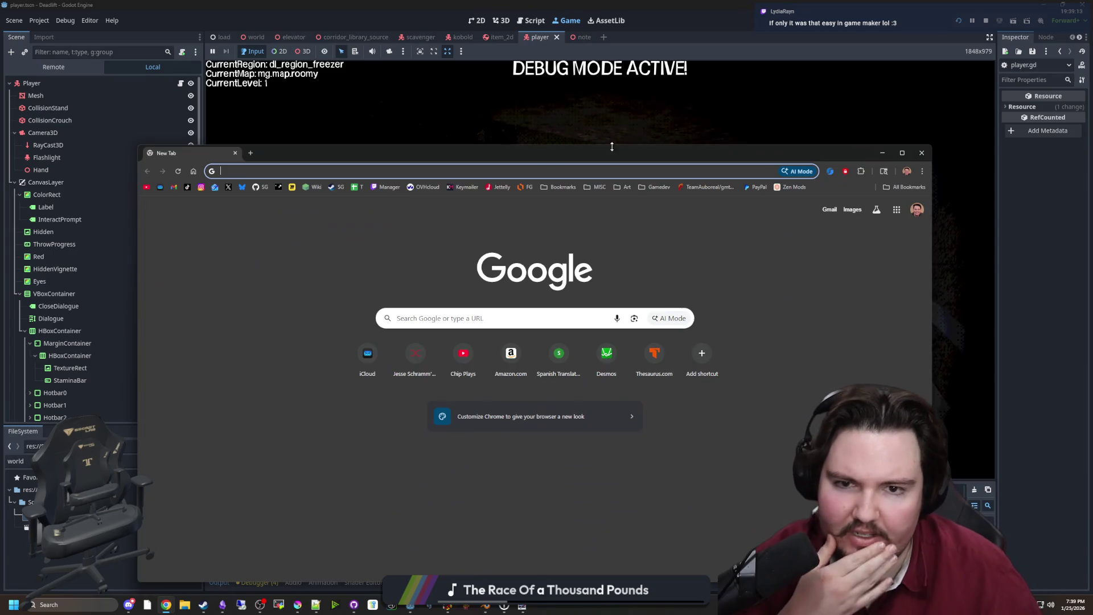
drag(613, 149, 610, 148)
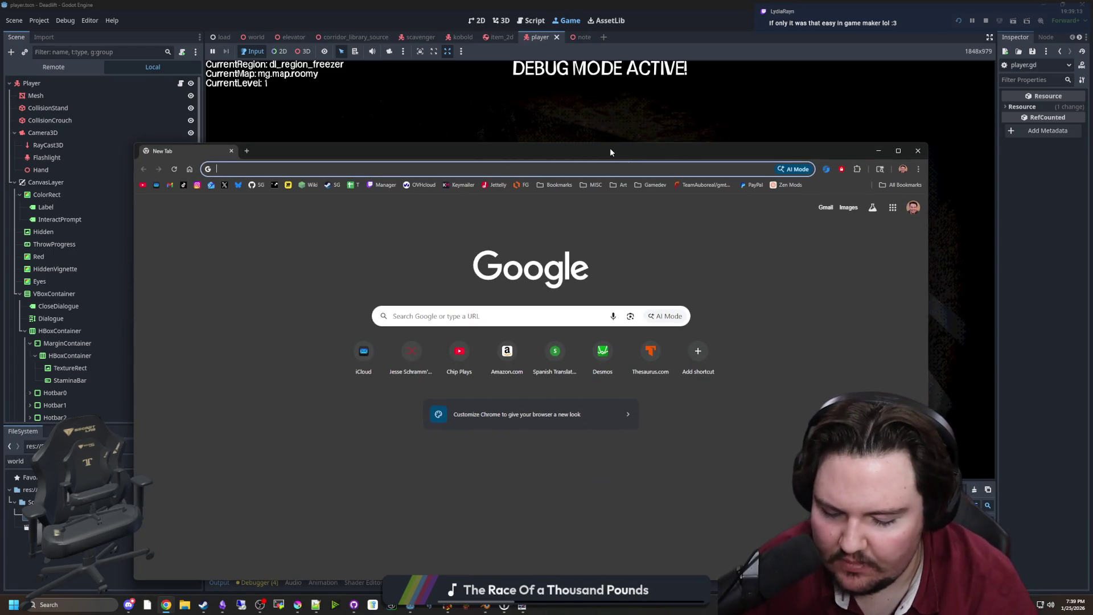
text(gamemaker multithreading)
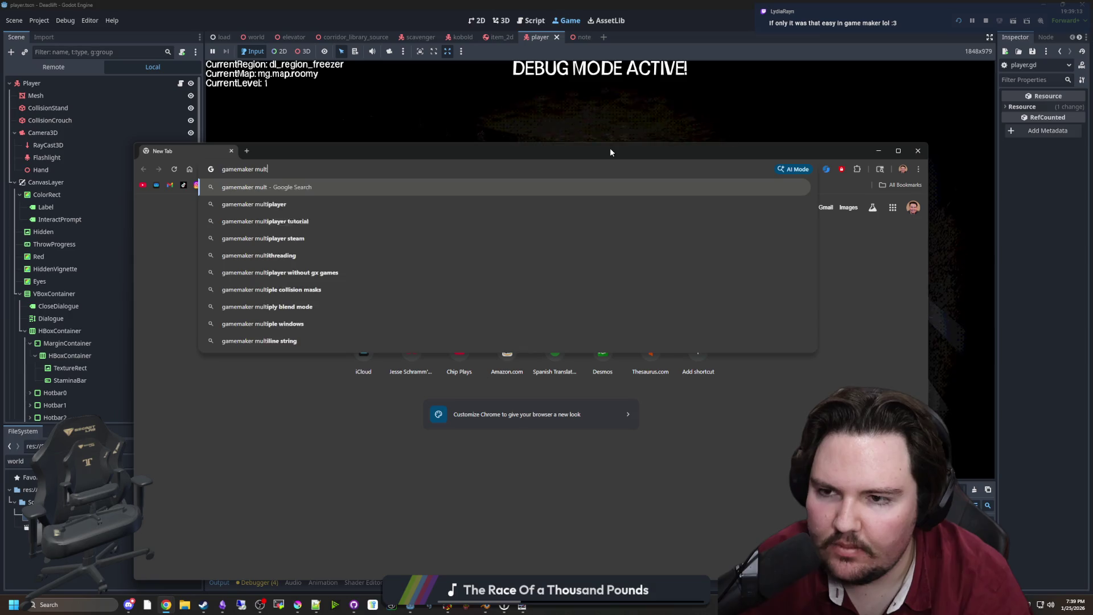
key(Return)
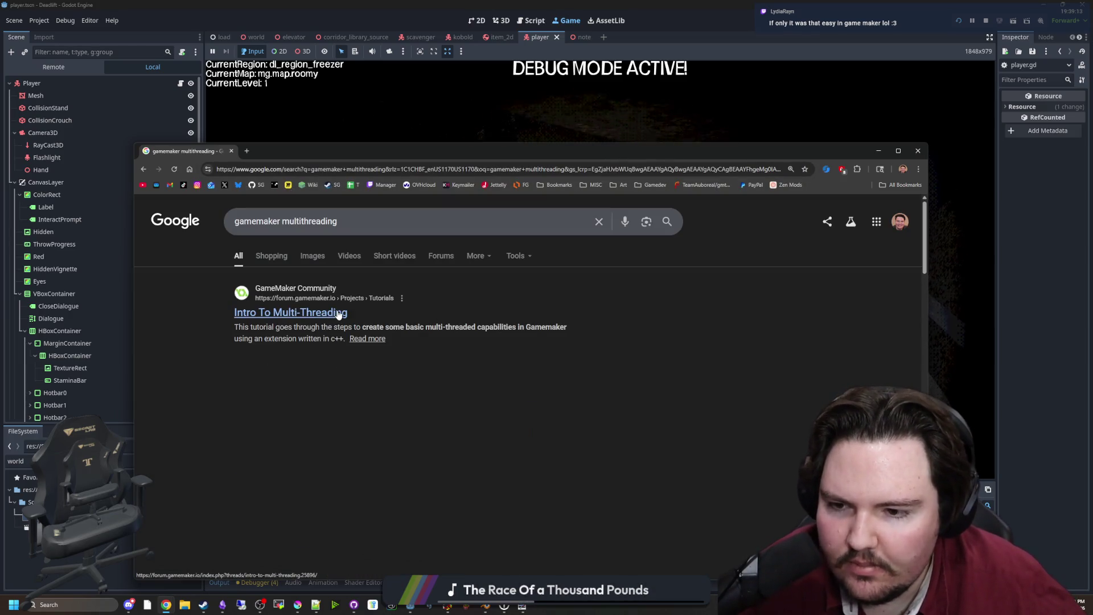
Step: Open the 'Native GML Multithreading' forum result in a new tab and switch to it
drag(263, 338, 340, 338)
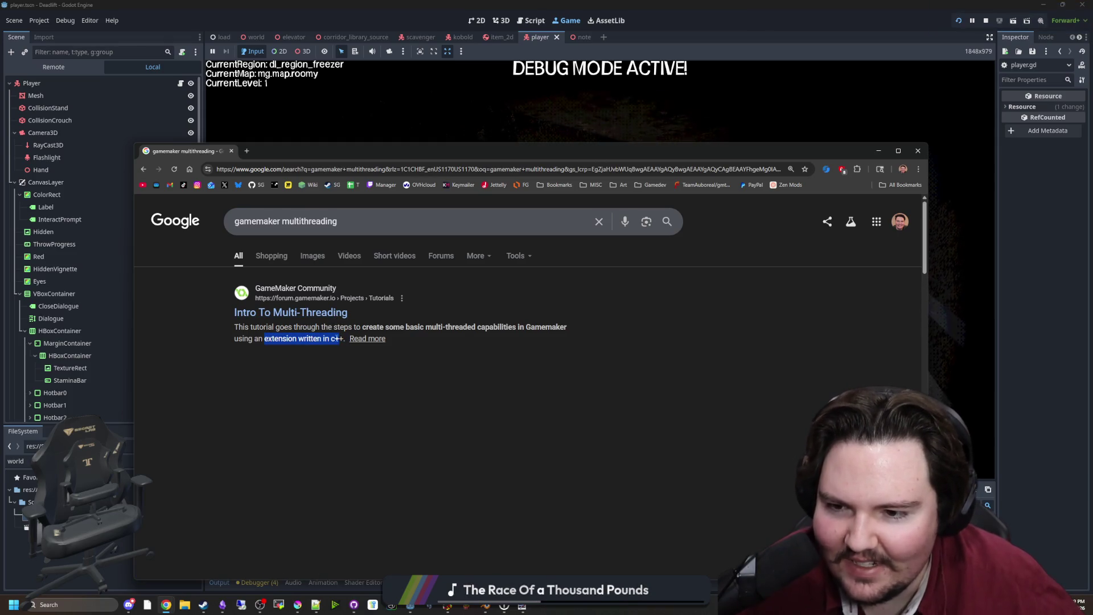
click(282, 387)
scroll(268, 361, down, 3)
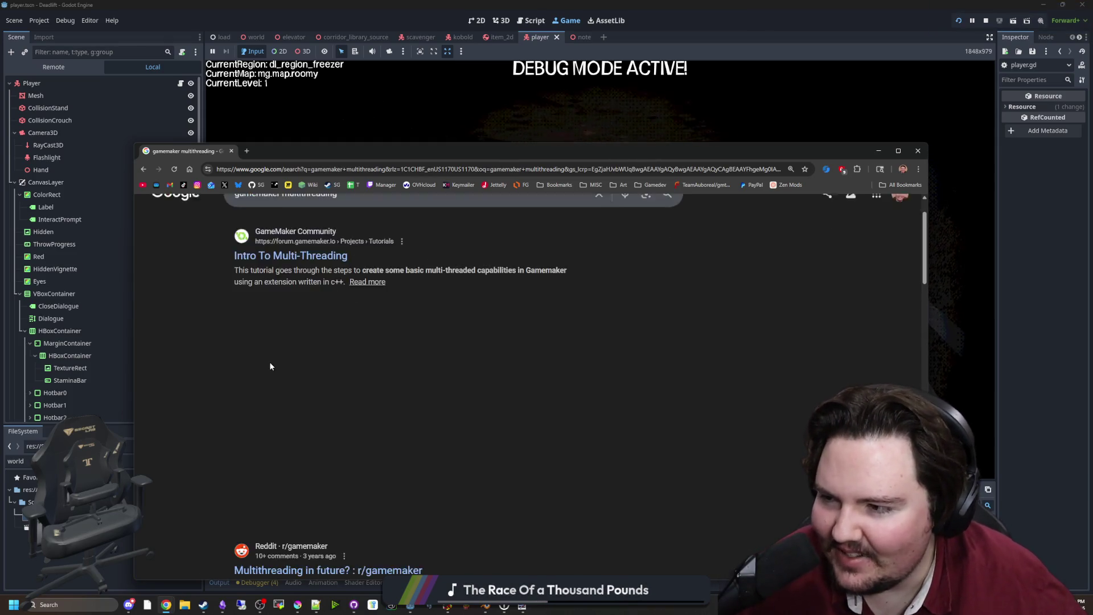
scroll(271, 355, down, 4)
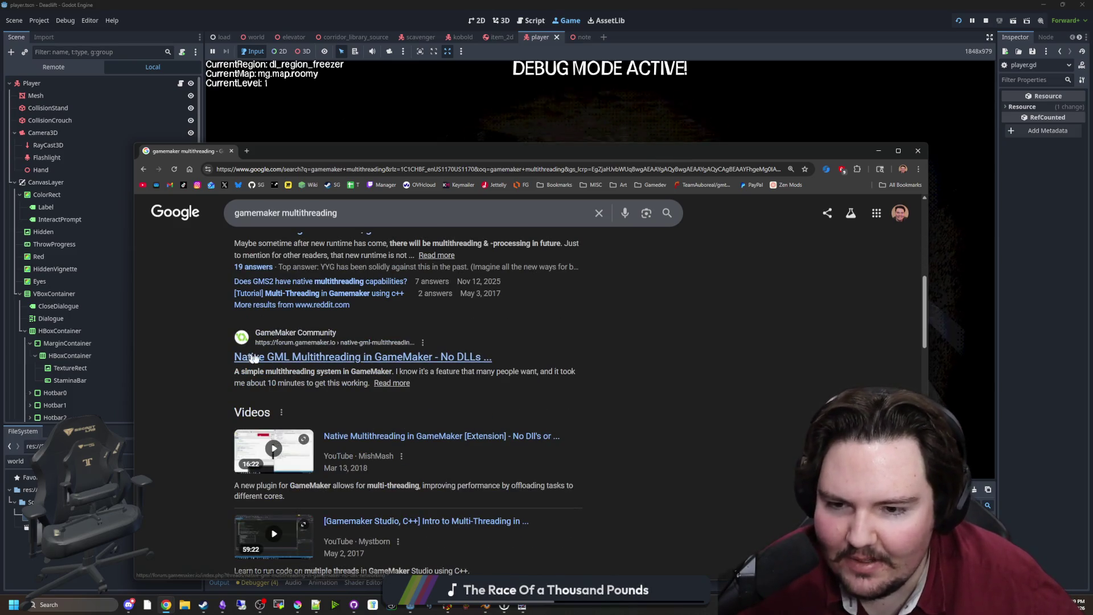
middle_click(313, 357)
scroll(328, 358, down, 3)
scroll(328, 359, down, 8)
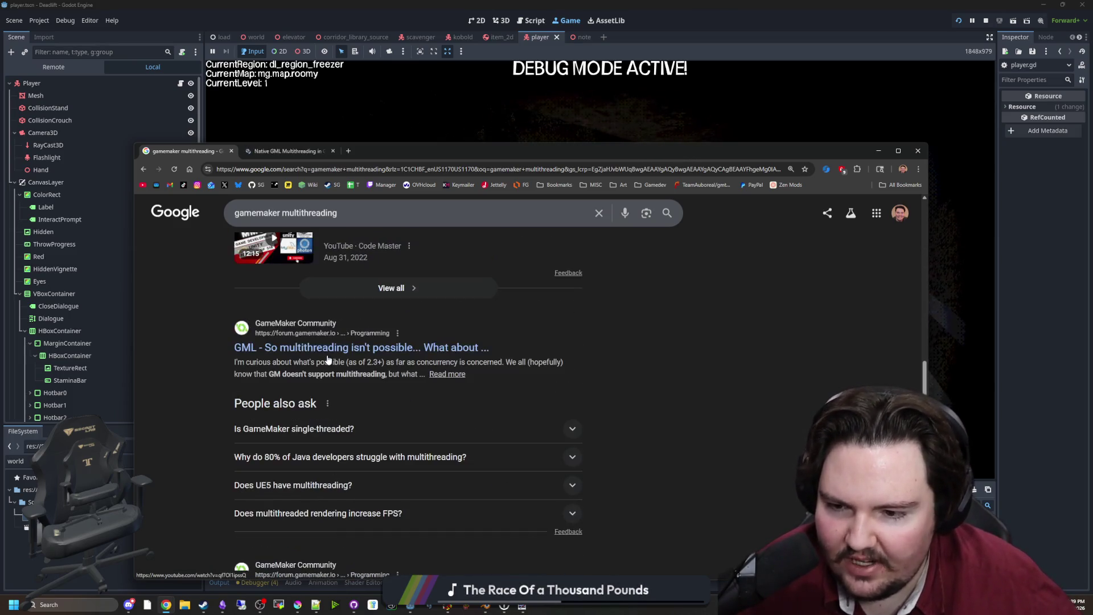
scroll(285, 317, up, 10)
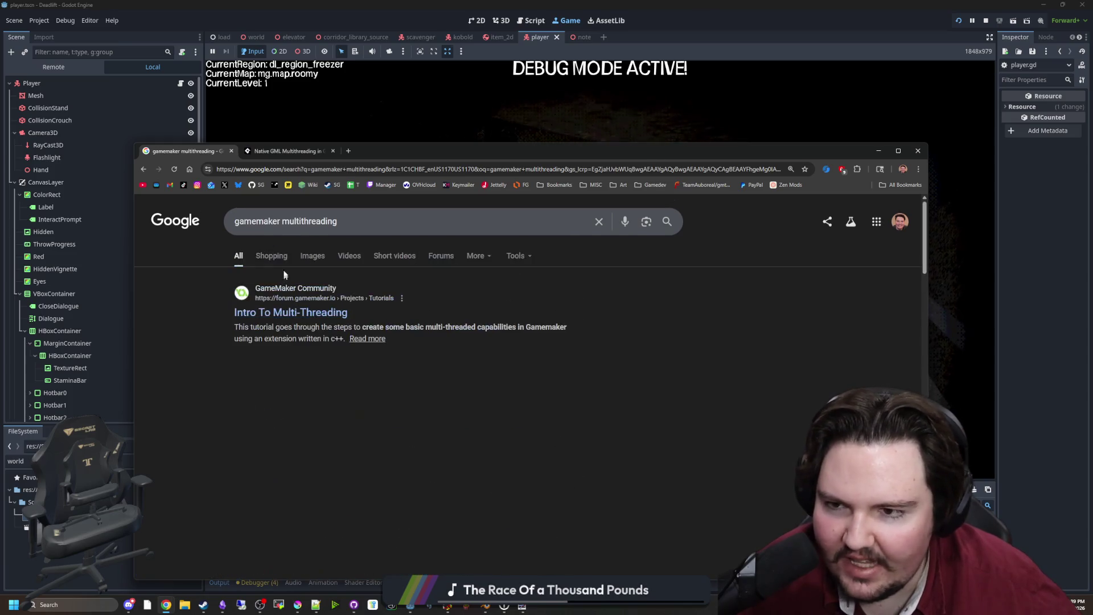
click(269, 152)
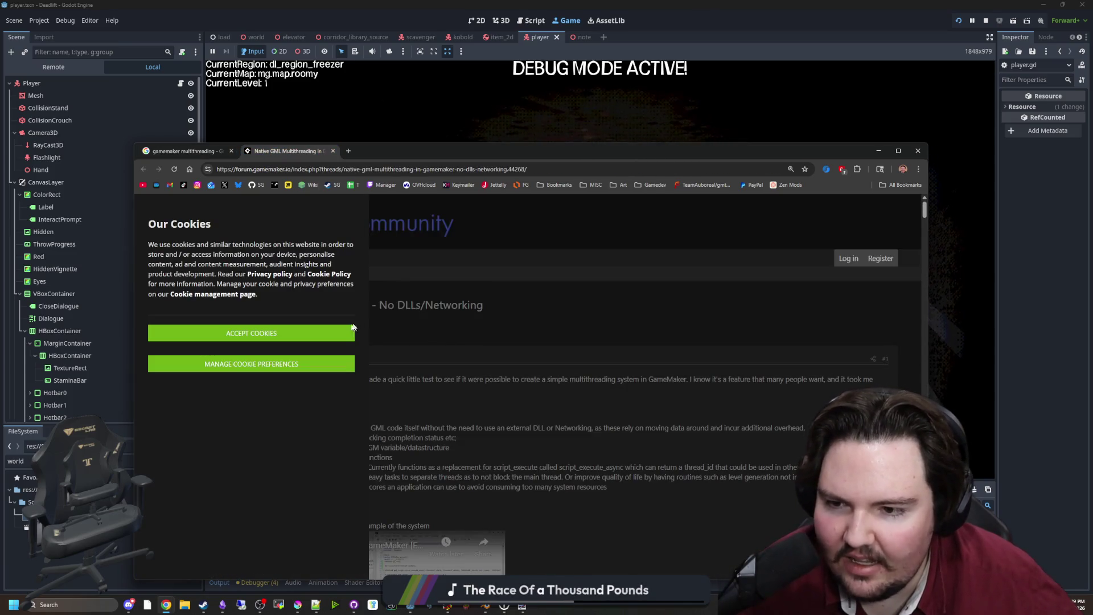
Step: Accept the forum cookies and read the thread's goals, features and Method section
click(251, 333)
scroll(386, 369, down, 1)
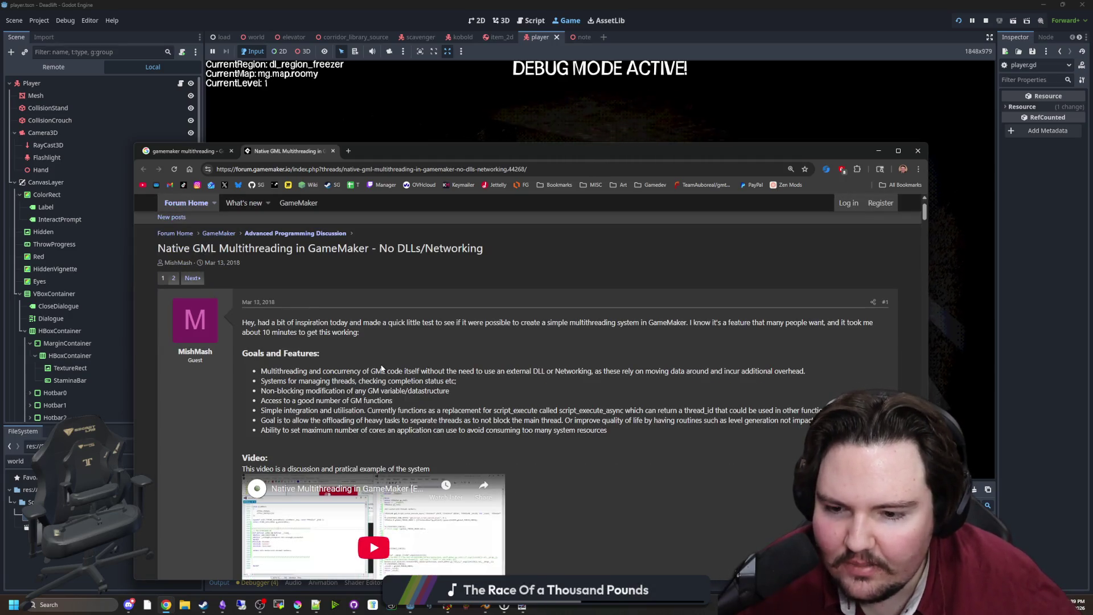
mouse_move(435, 371)
mouse_down()
mouse_move(797, 373)
mouse_move(390, 400)
mouse_up()
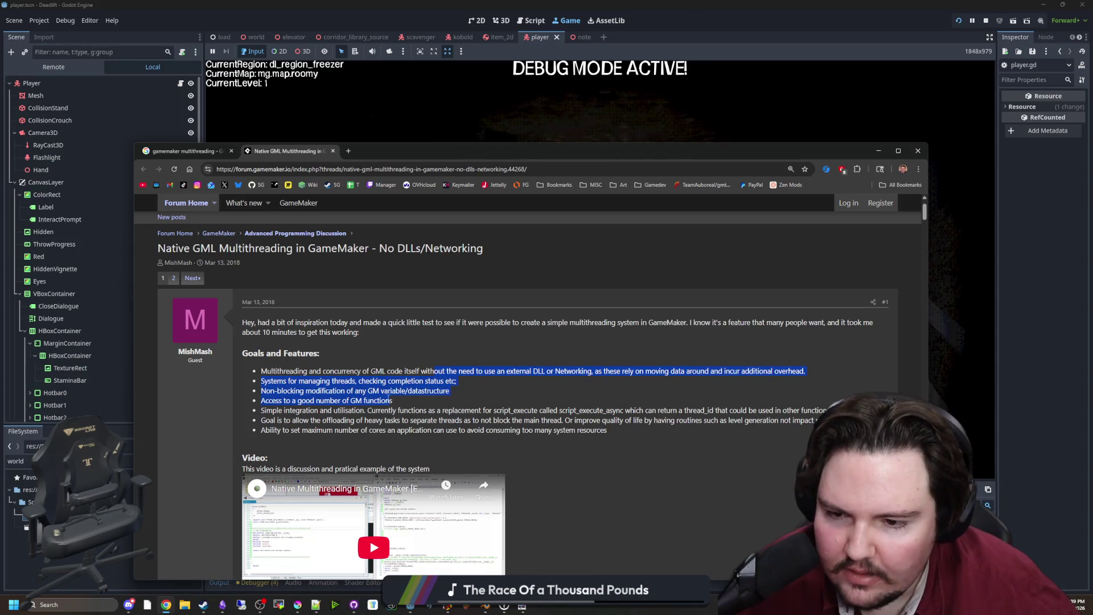
scroll(387, 387, down, 4)
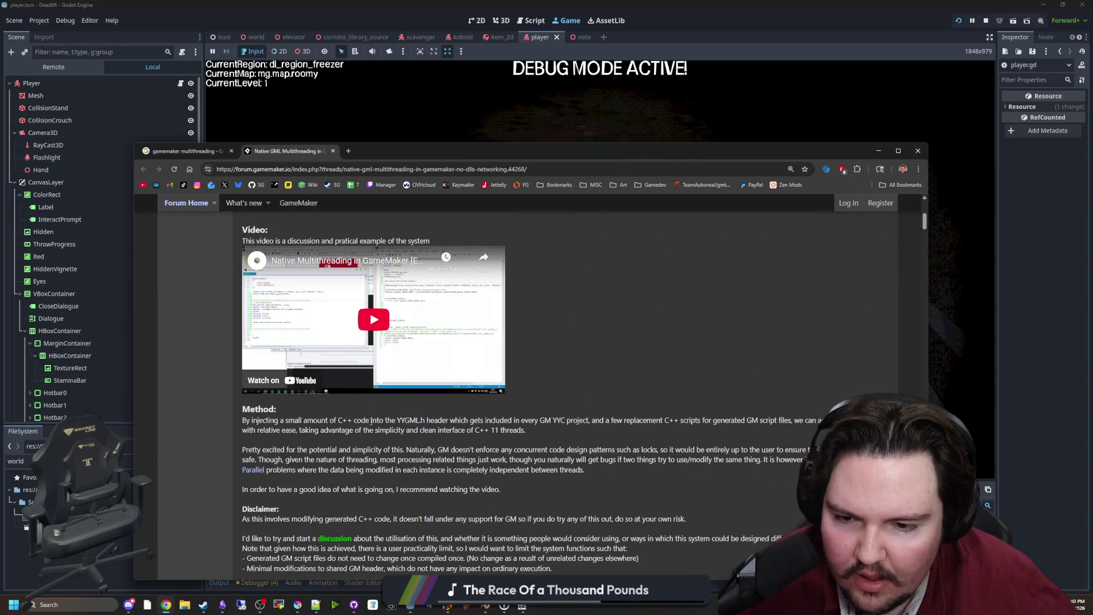
drag(354, 420, 277, 410)
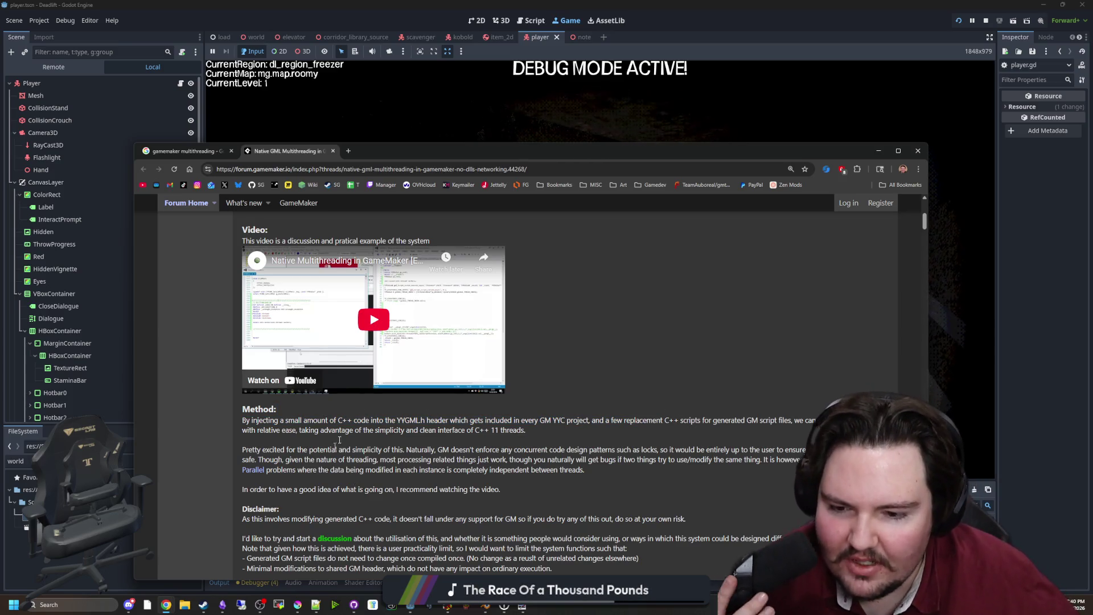
Step: Read down through the thread replies, then return to the Google results tab
scroll(354, 479, down, 5)
scroll(339, 307, down, 15)
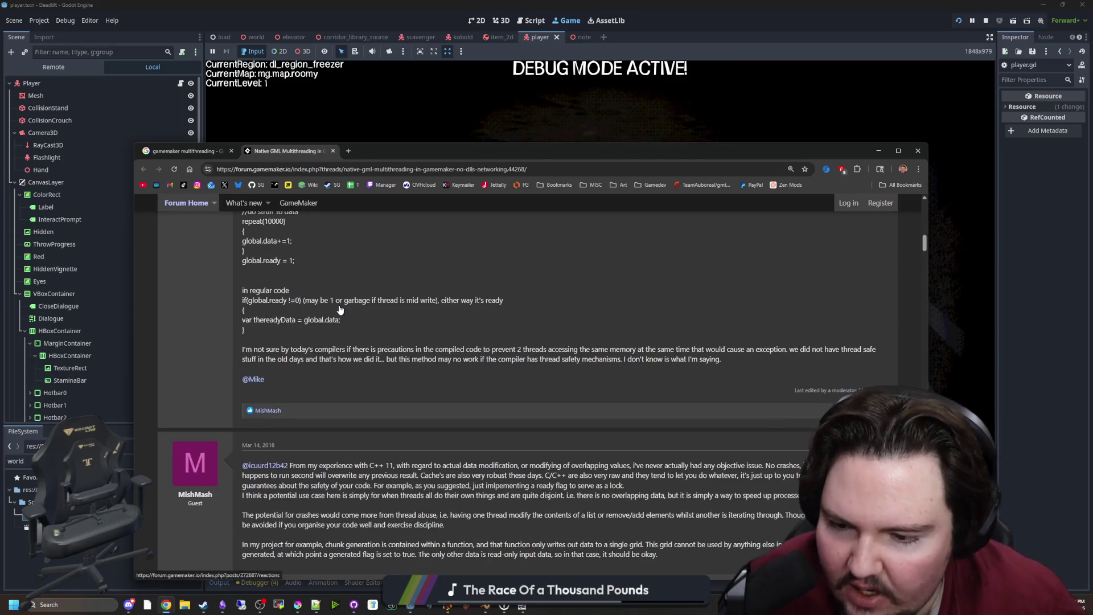
scroll(339, 308, down, 1)
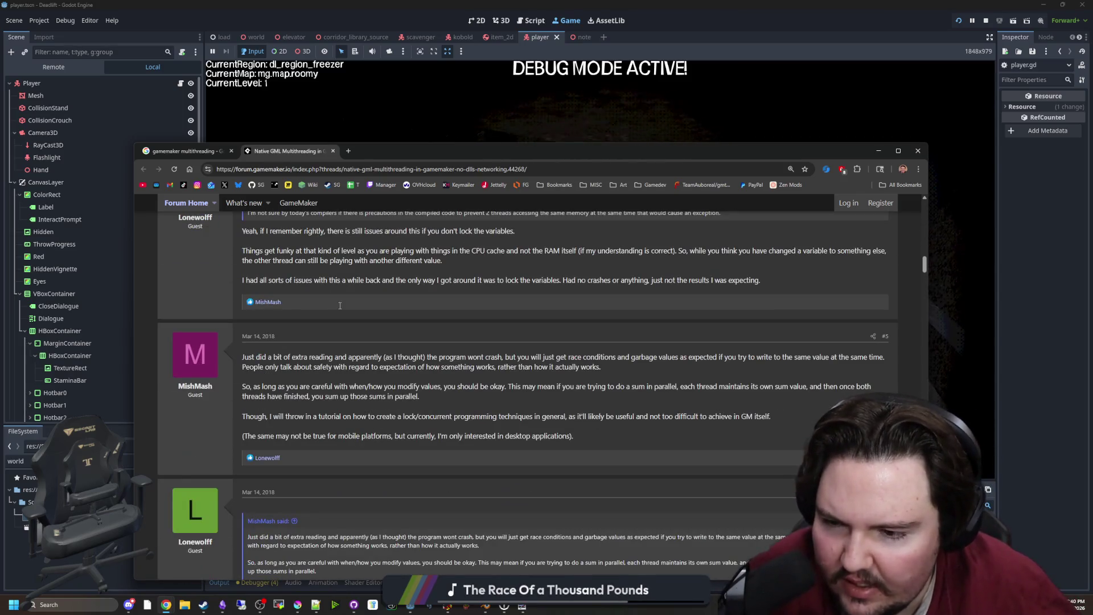
scroll(339, 309, down, 10)
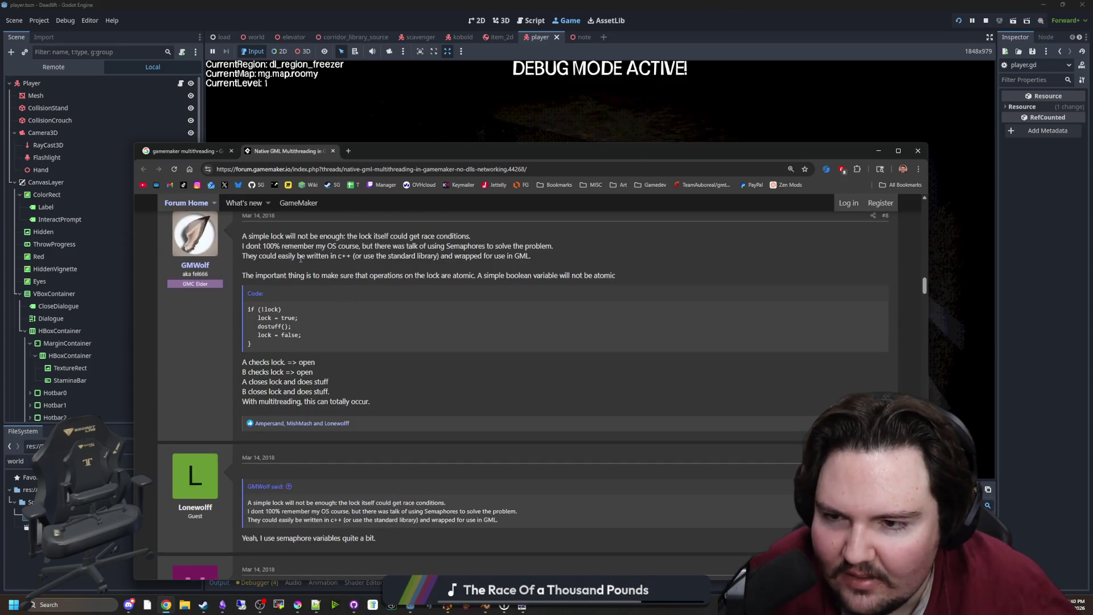
scroll(313, 249, down, 7)
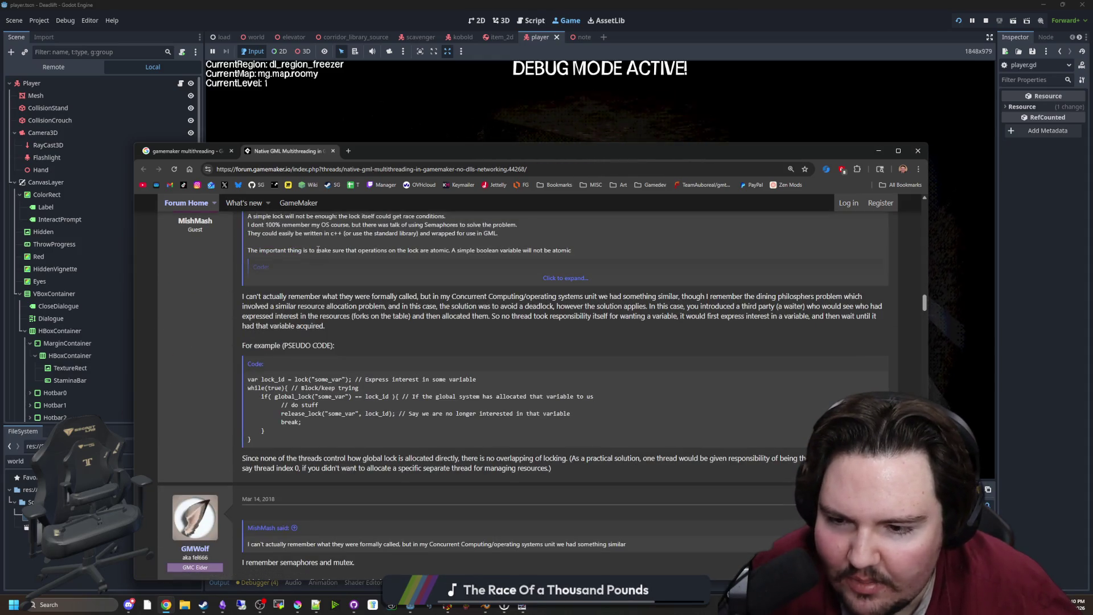
scroll(318, 250, down, 4)
scroll(318, 252, down, 5)
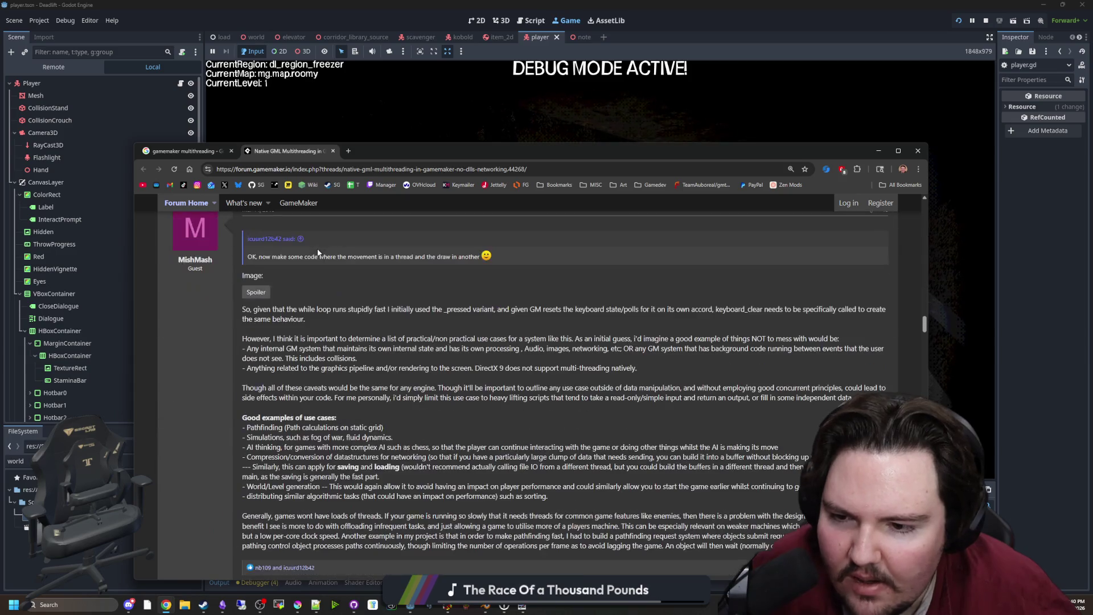
click(182, 151)
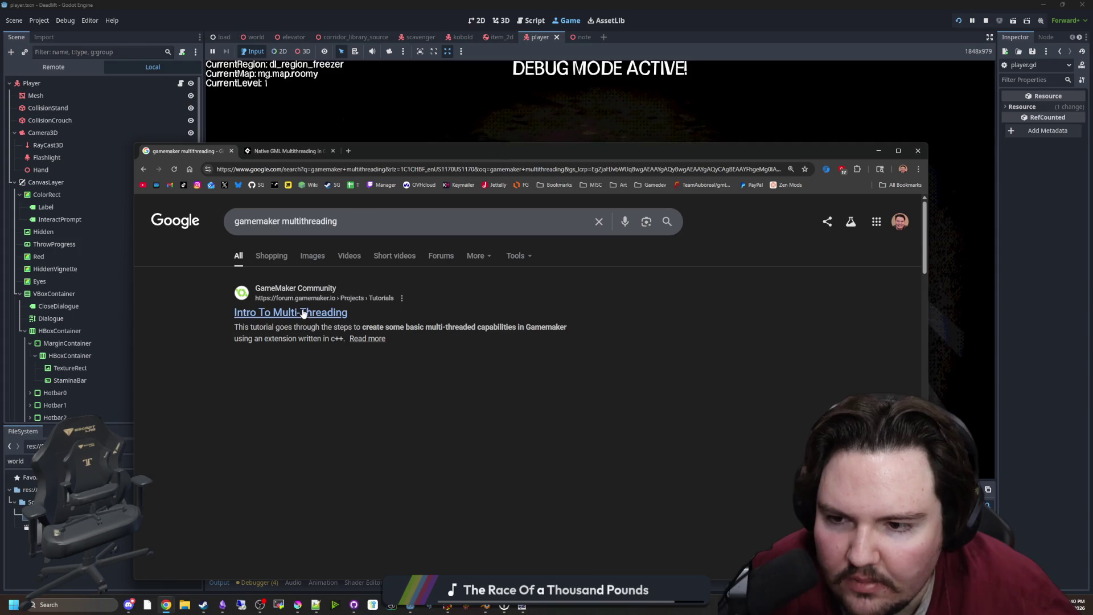
Step: Skim the current results, then refine the query to 'gamemaker studio 2 multithreading'
scroll(312, 292, down, 2)
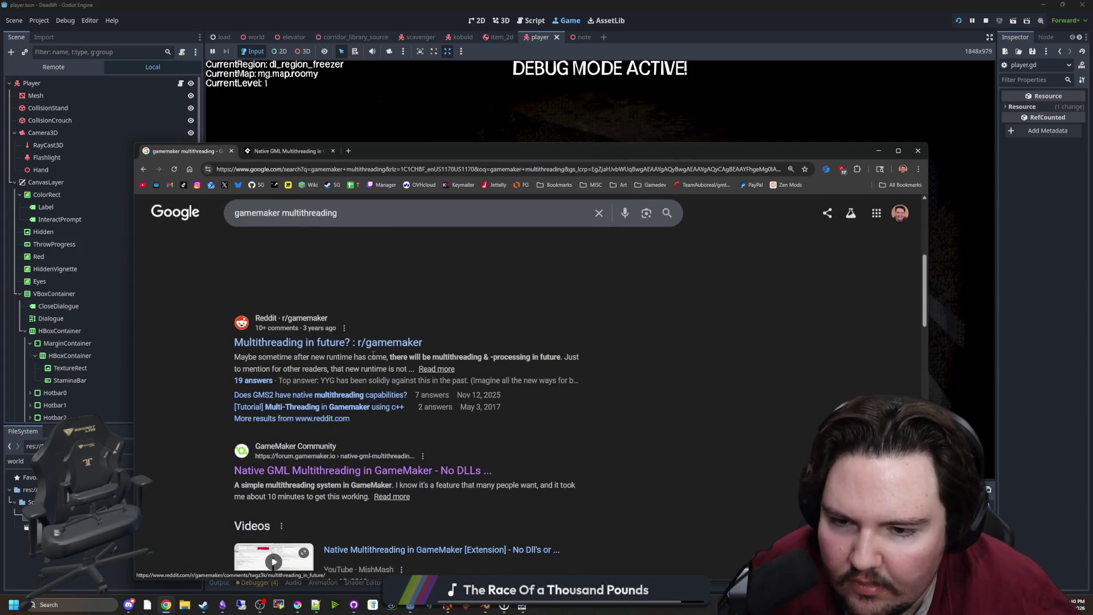
scroll(372, 356, down, 9)
scroll(359, 362, up, 4)
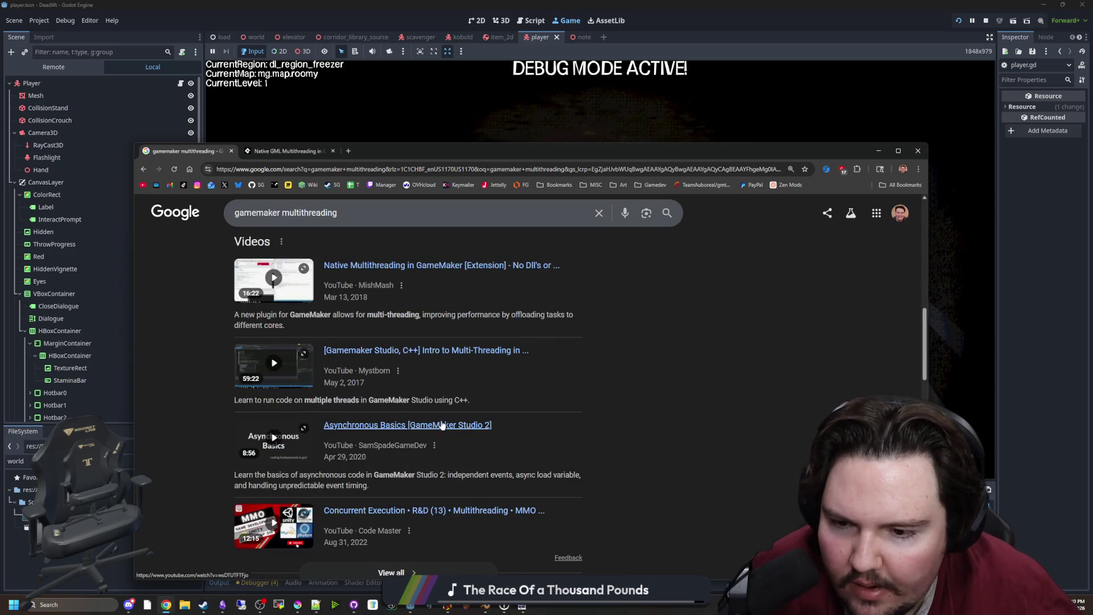
scroll(399, 370, up, 5)
click(282, 221)
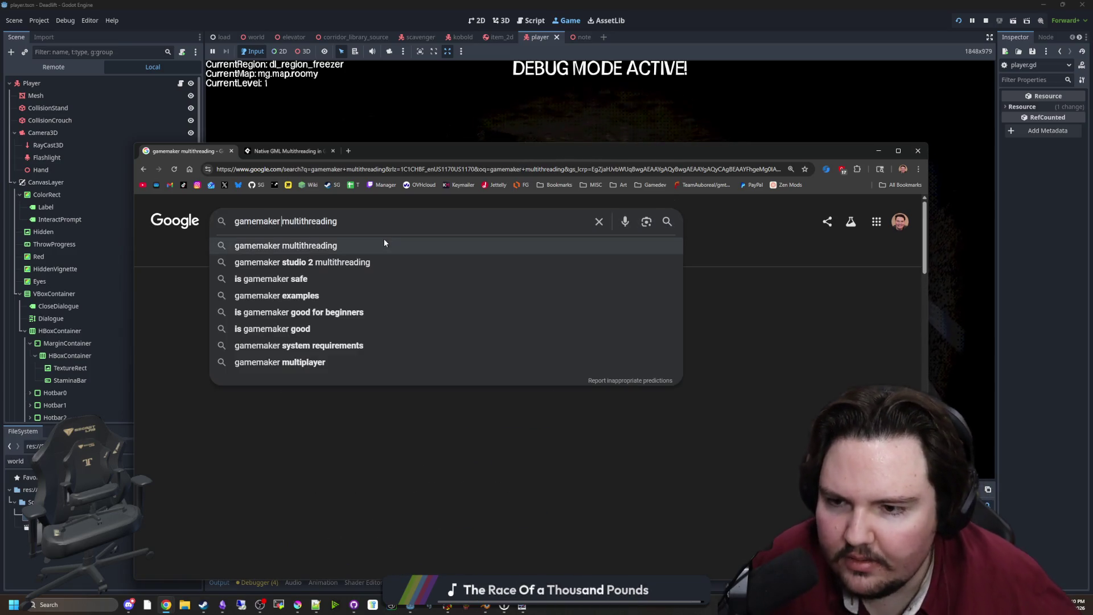
text(studio 2)
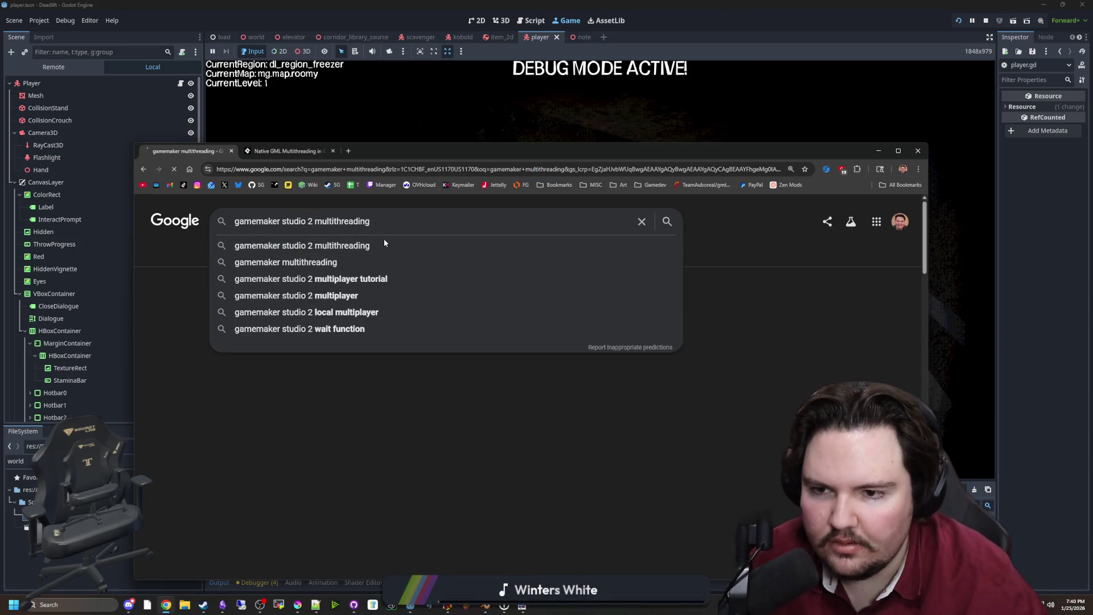
key(Return)
Step: Scroll through the new results, then switch back to the running game and resume it
scroll(368, 272, down, 2)
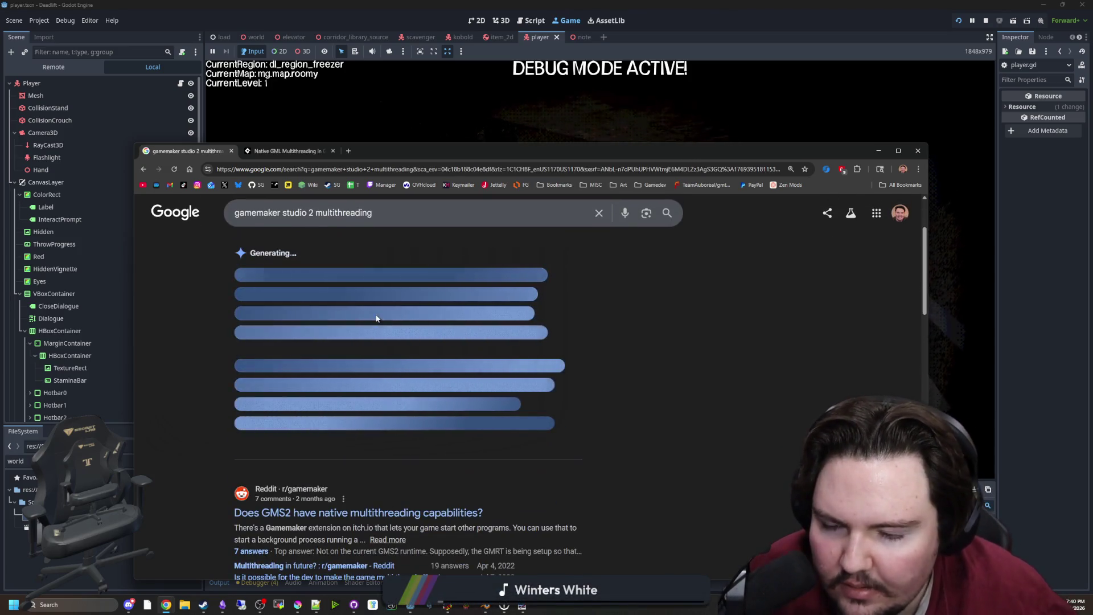
scroll(363, 320, down, 2)
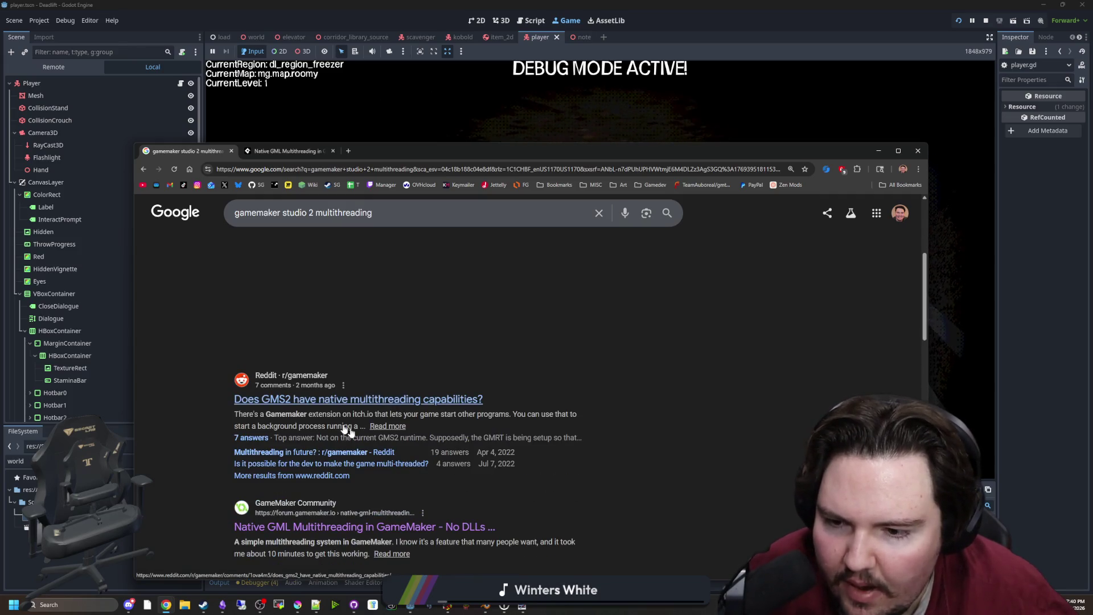
scroll(451, 426, down, 2)
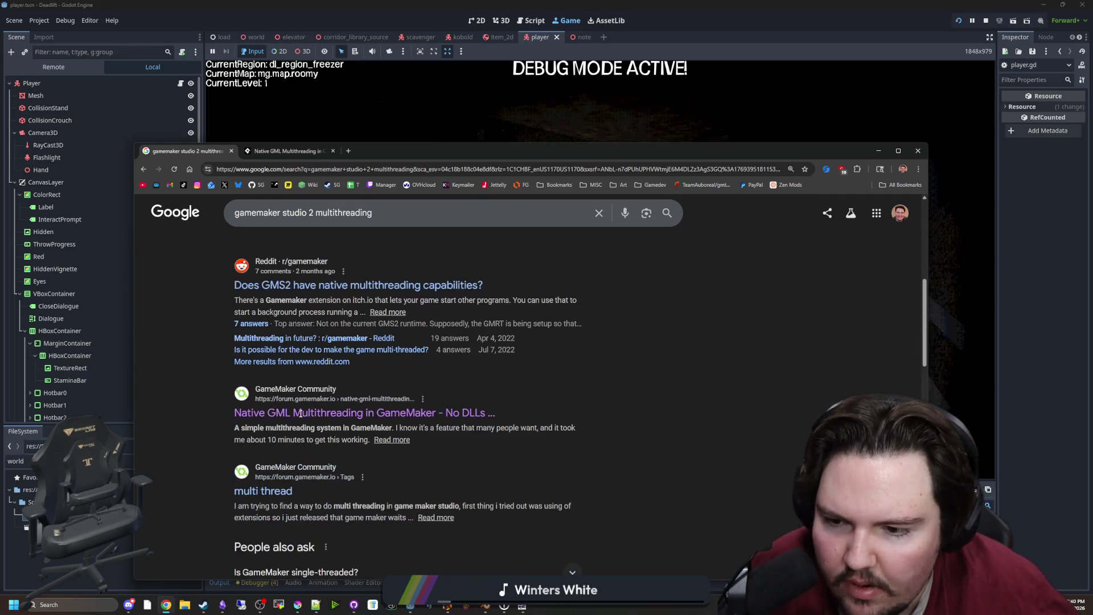
scroll(330, 404, down, 2)
scroll(303, 364, down, 4)
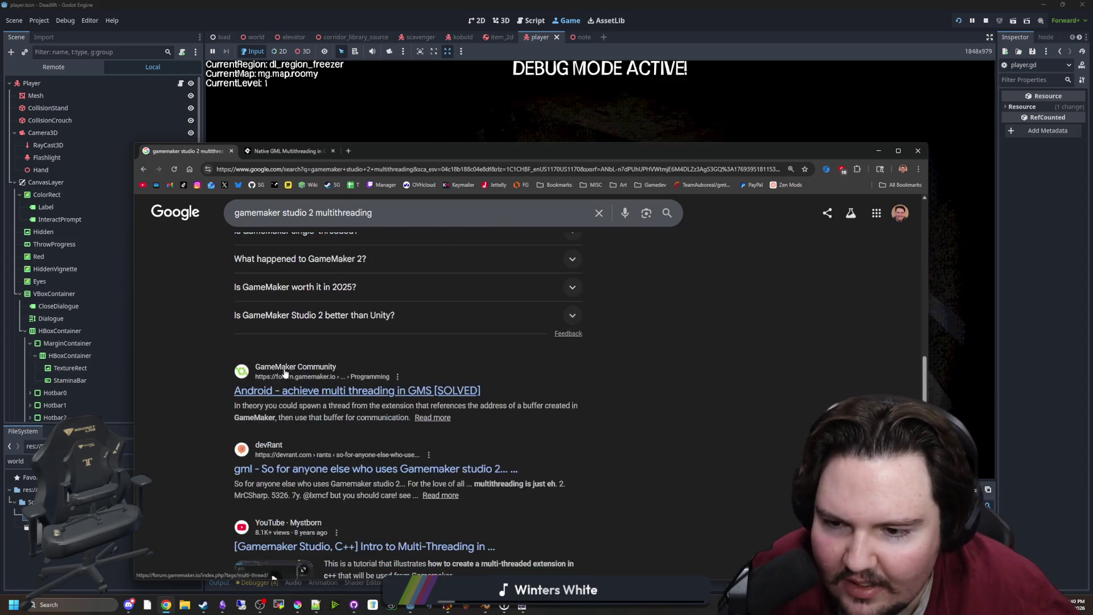
scroll(302, 364, down, 6)
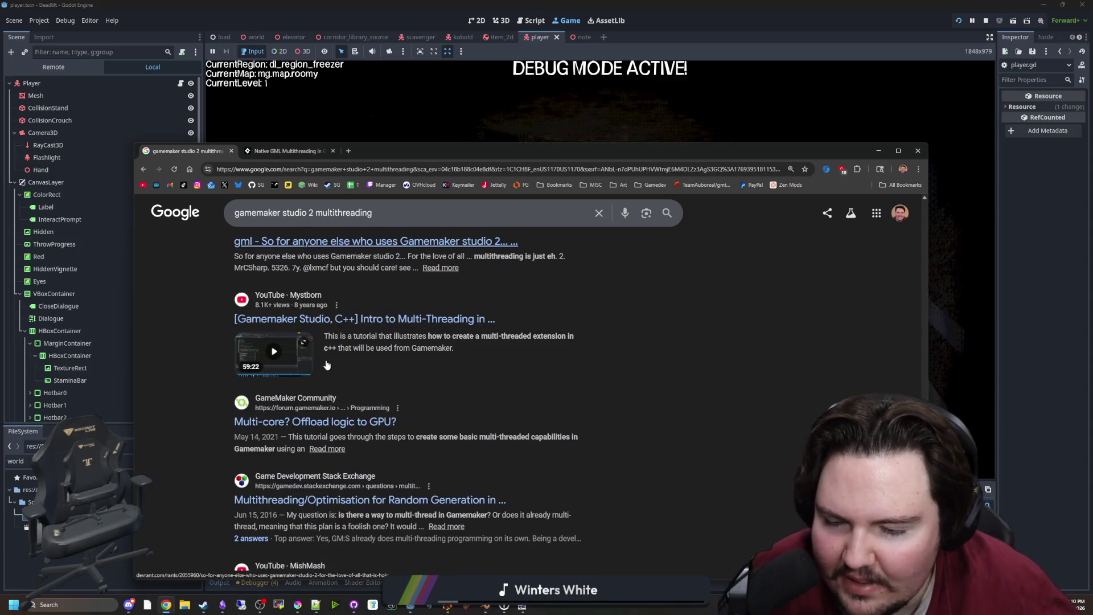
scroll(327, 365, down, 2)
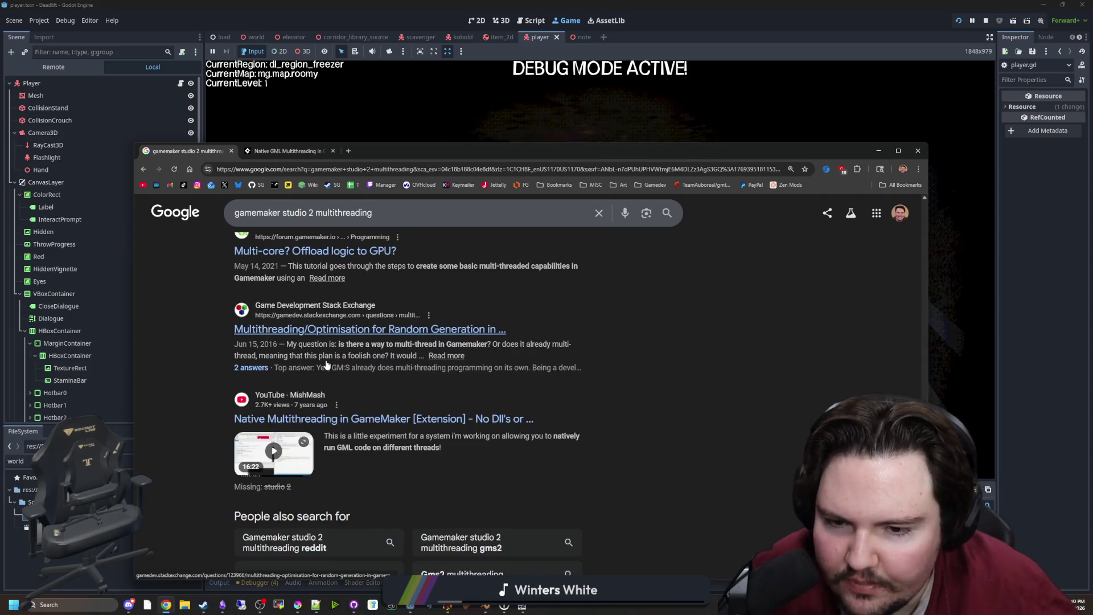
scroll(325, 360, down, 2)
scroll(330, 359, up, 15)
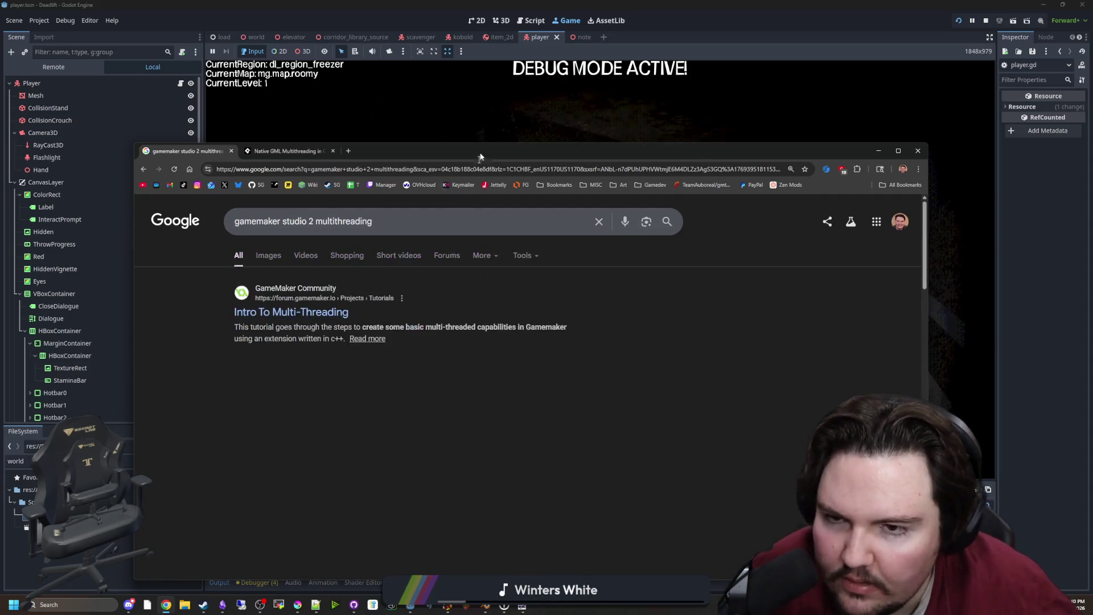
key(alt+Tab)
click(580, 273)
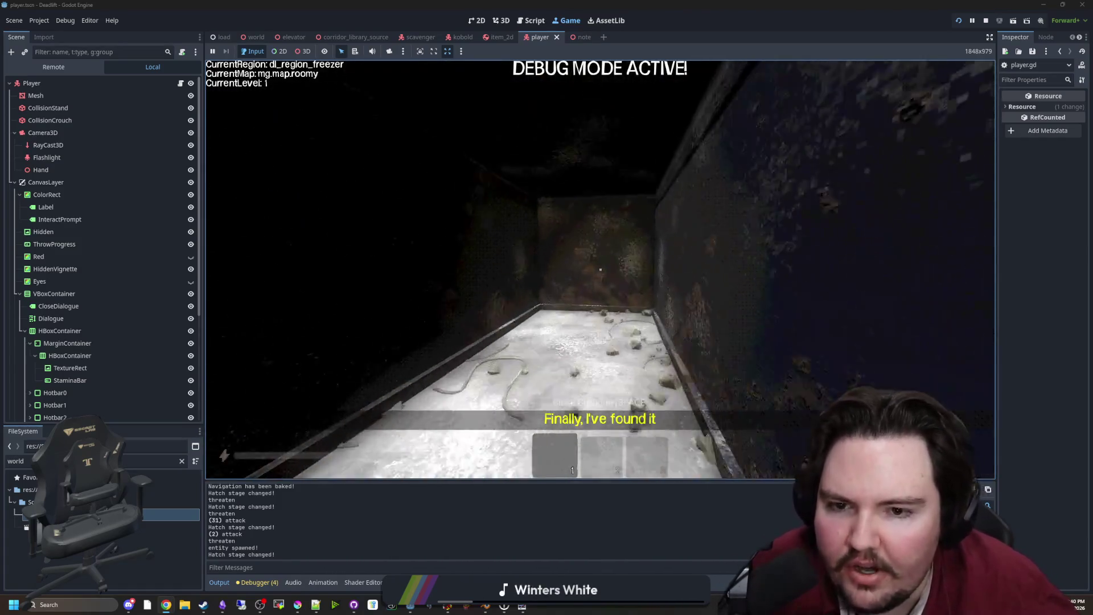
Step: Pick up the table note, switch to hotbar slot 2, and walk down the icy corridor
key(e)
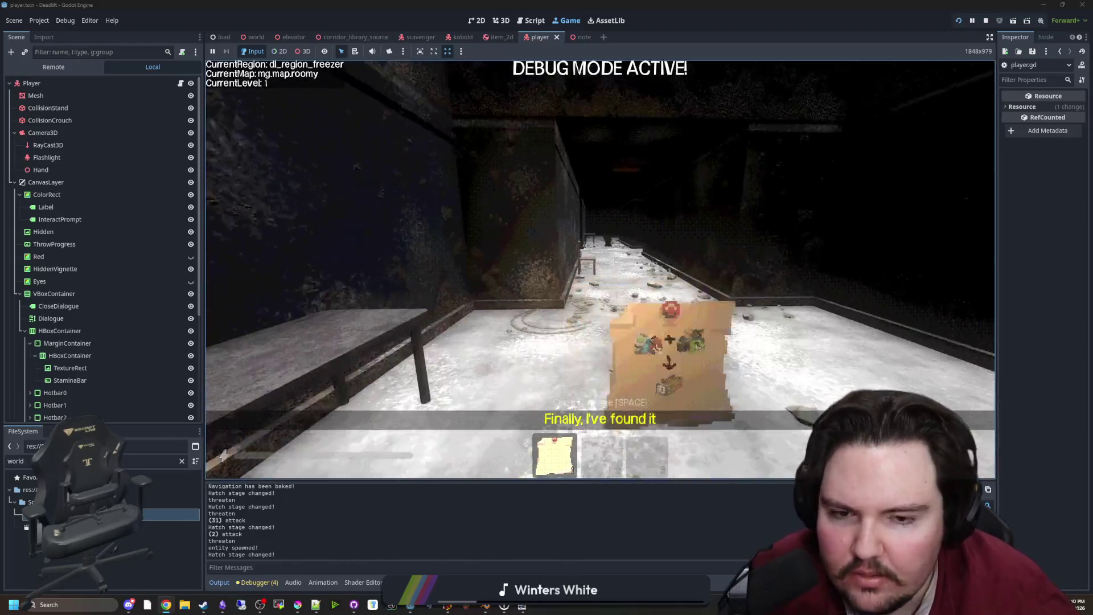
key(2)
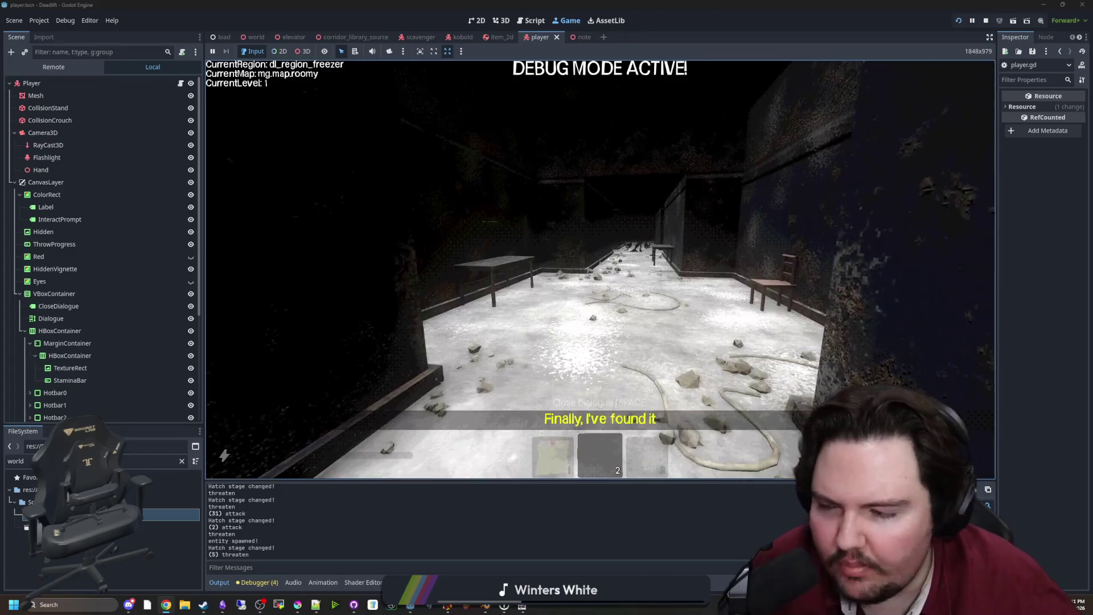
key(w)
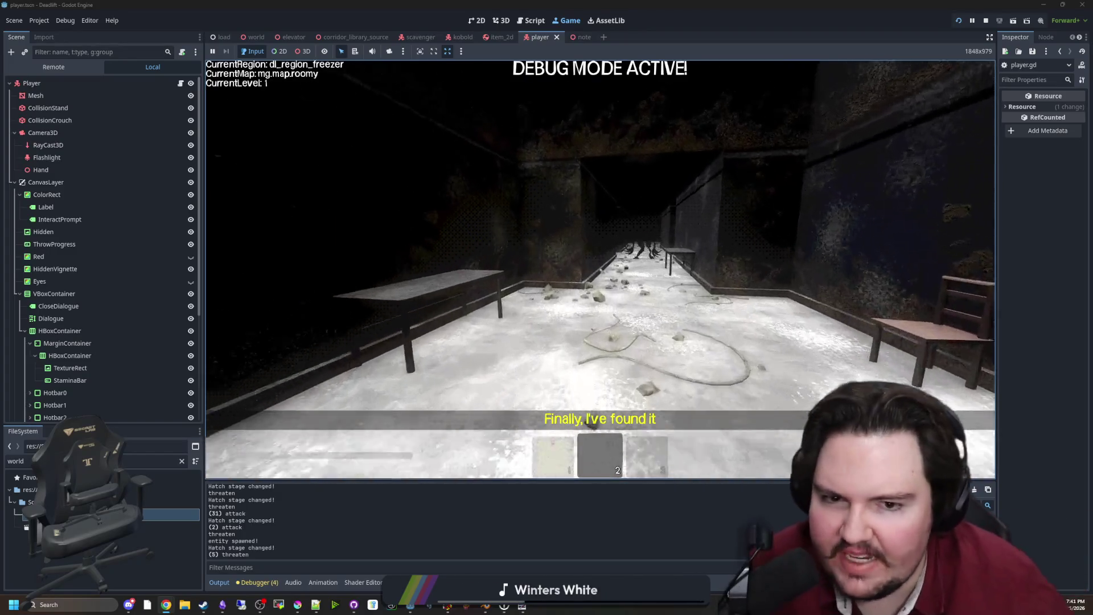
key(w)
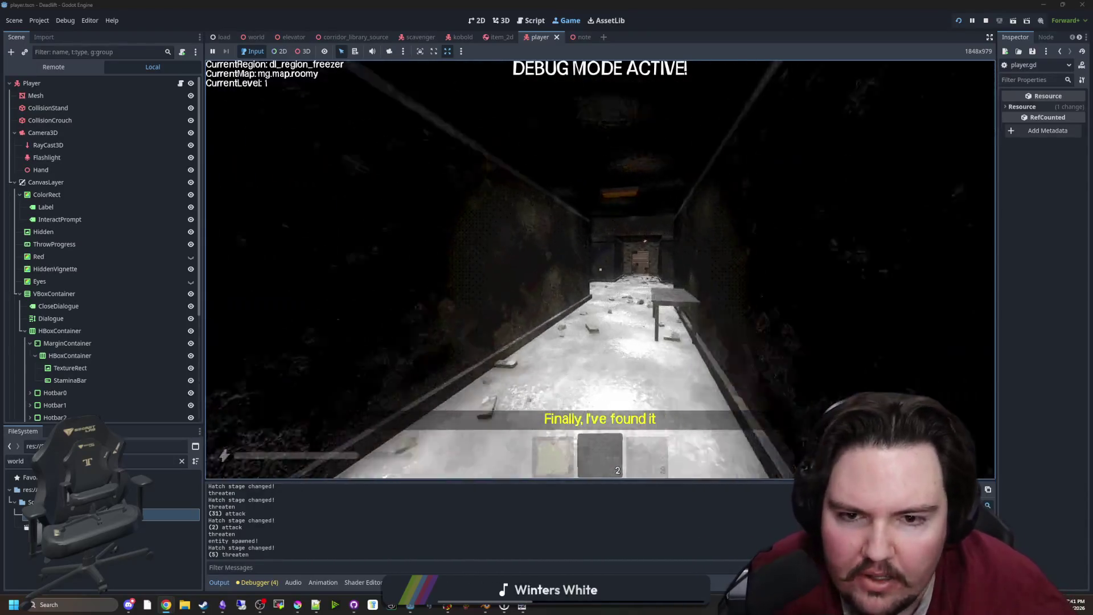
key(w)
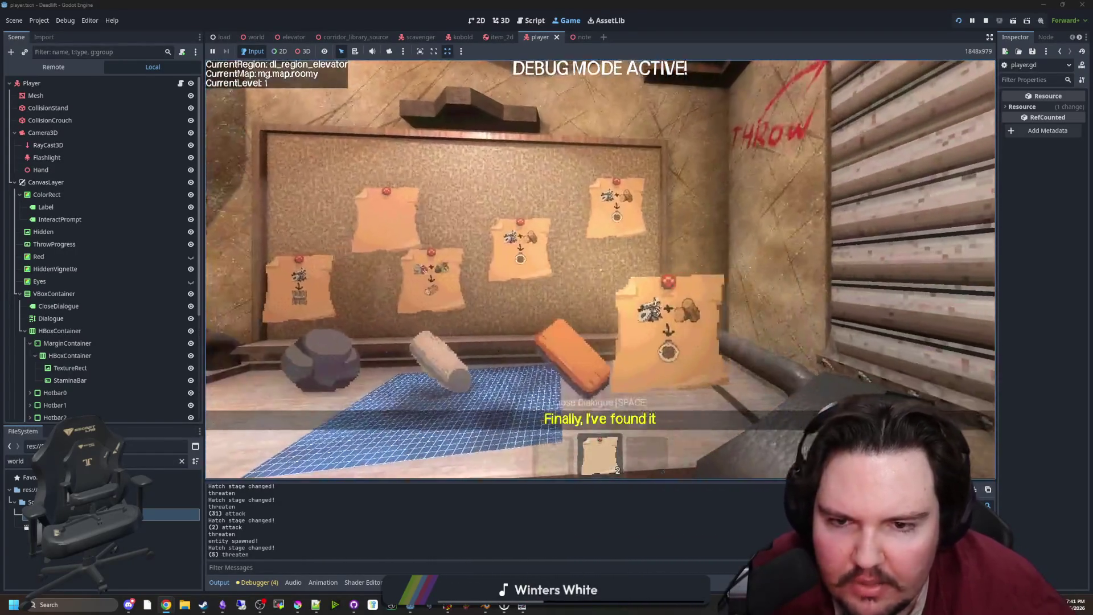
Step: Try the note board, turn to the doorway, and approach the butchery table while raising the note
key(e)
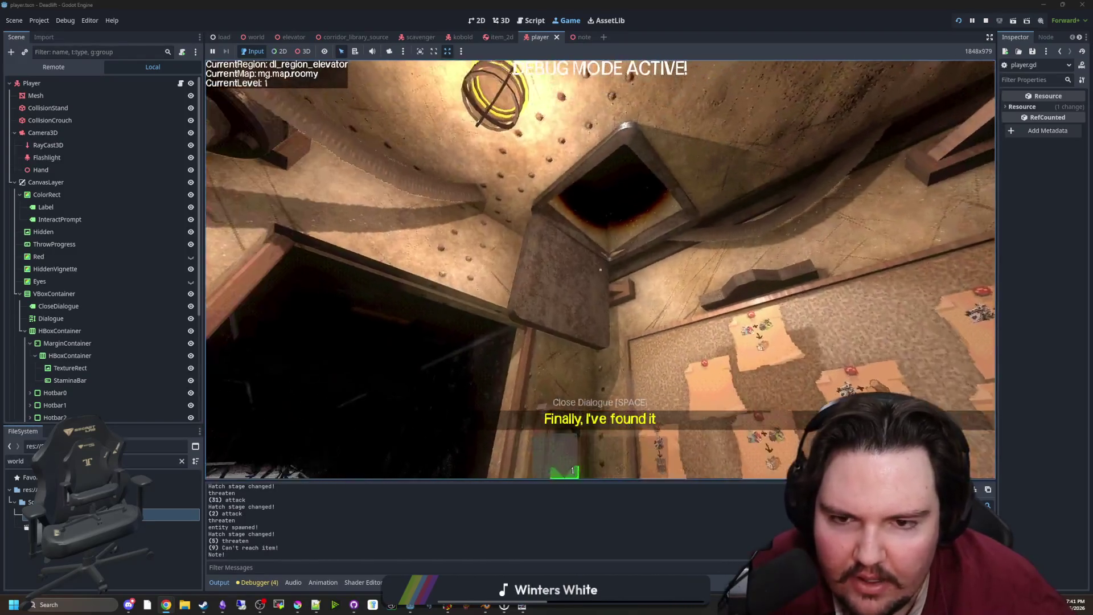
key(s)
key(e)
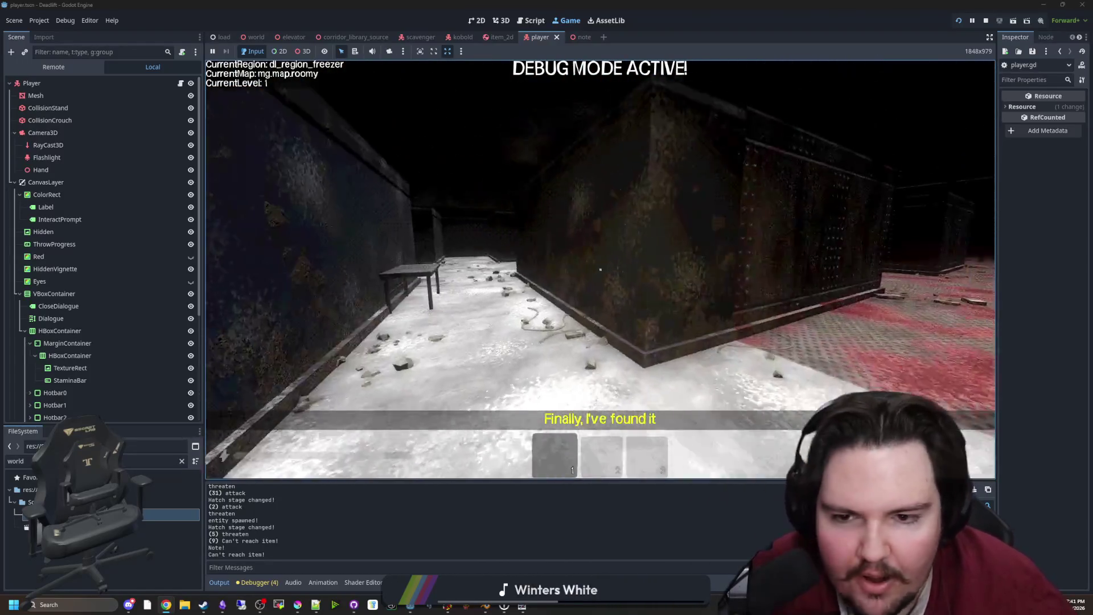
mouse_move(600, 269)
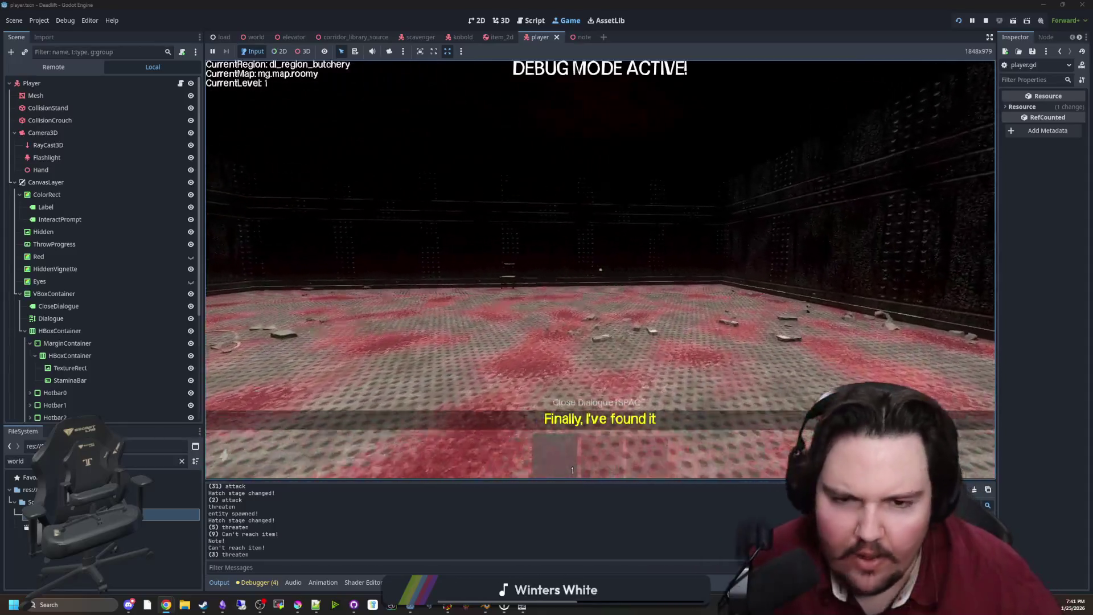
key(w)
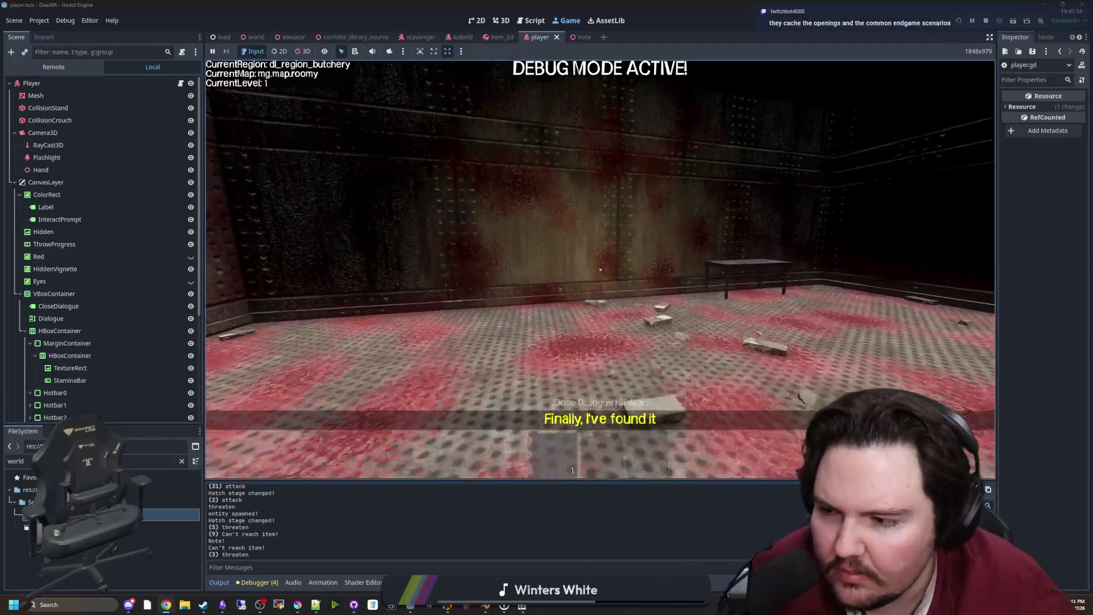
key(w)
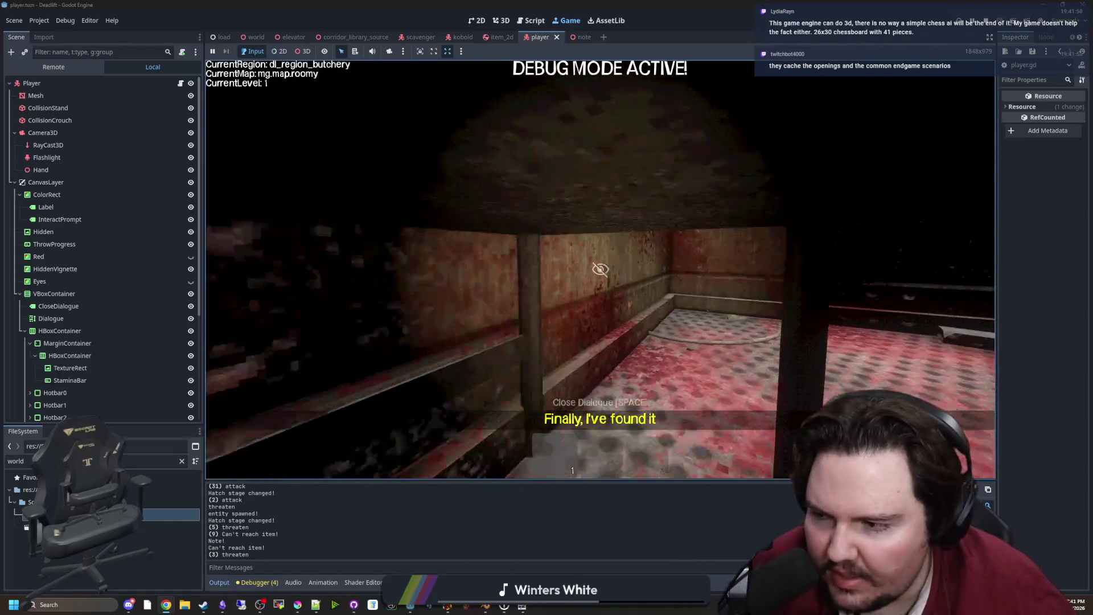
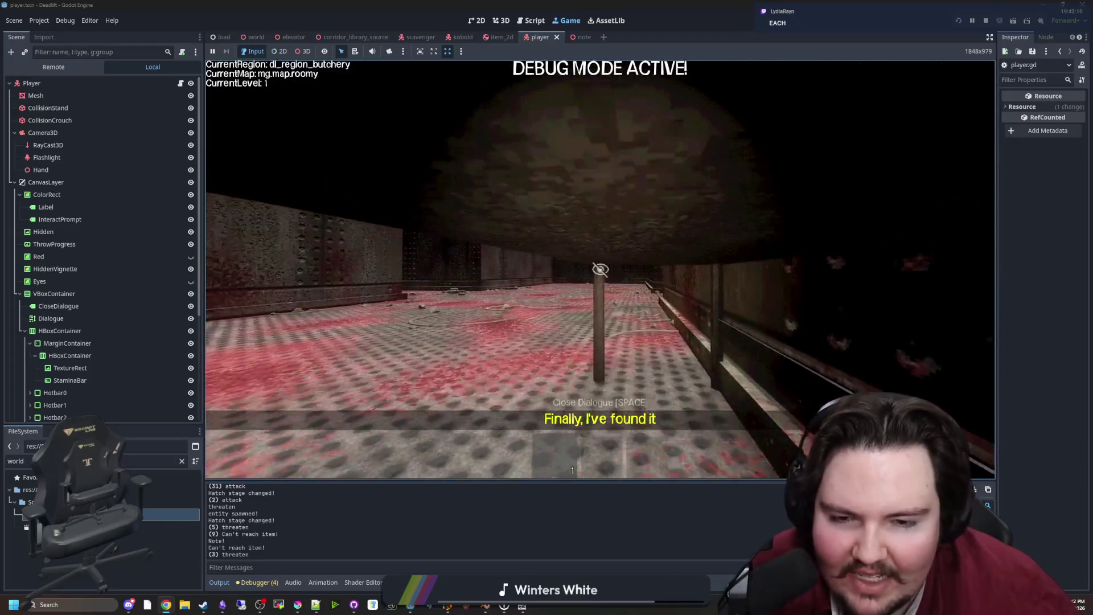
Step: Walk the player through the freezer corridors, past the purple creature and the notes board, into the elevator
key(w)
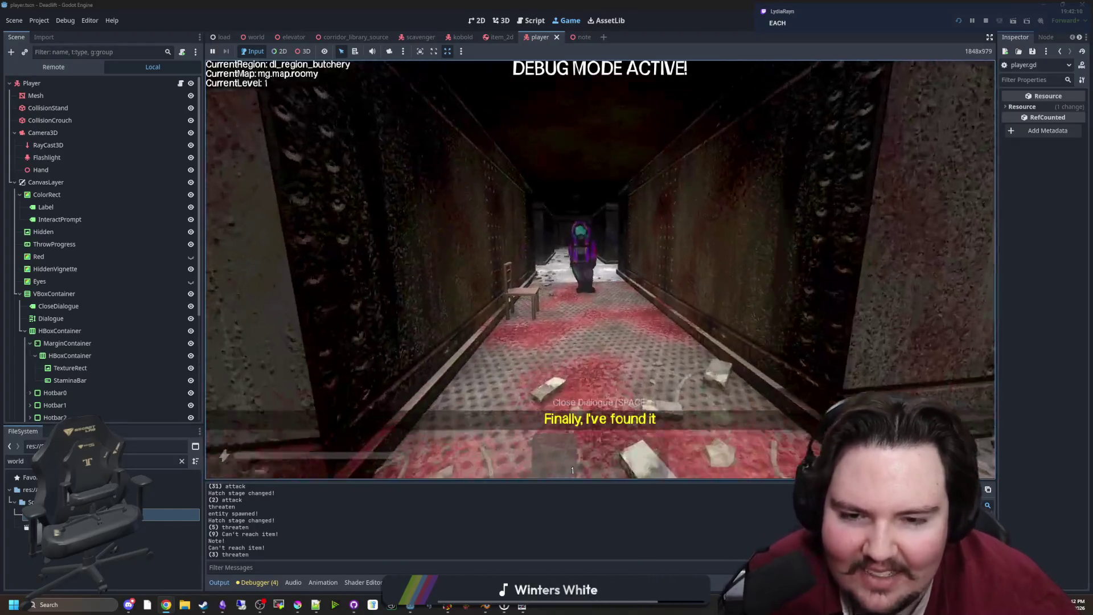
key(w)
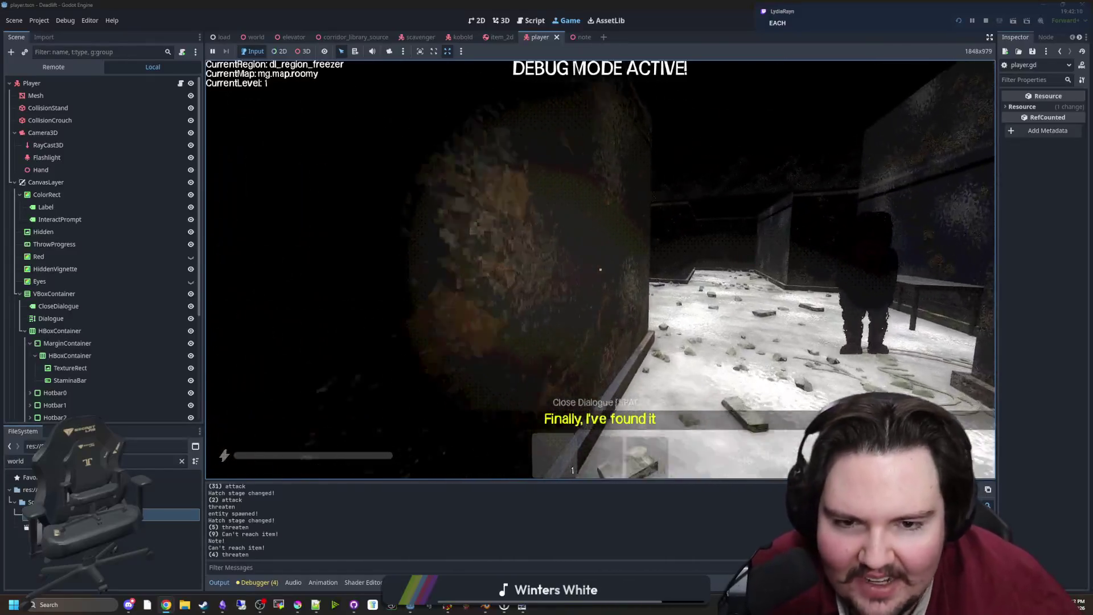
key(w)
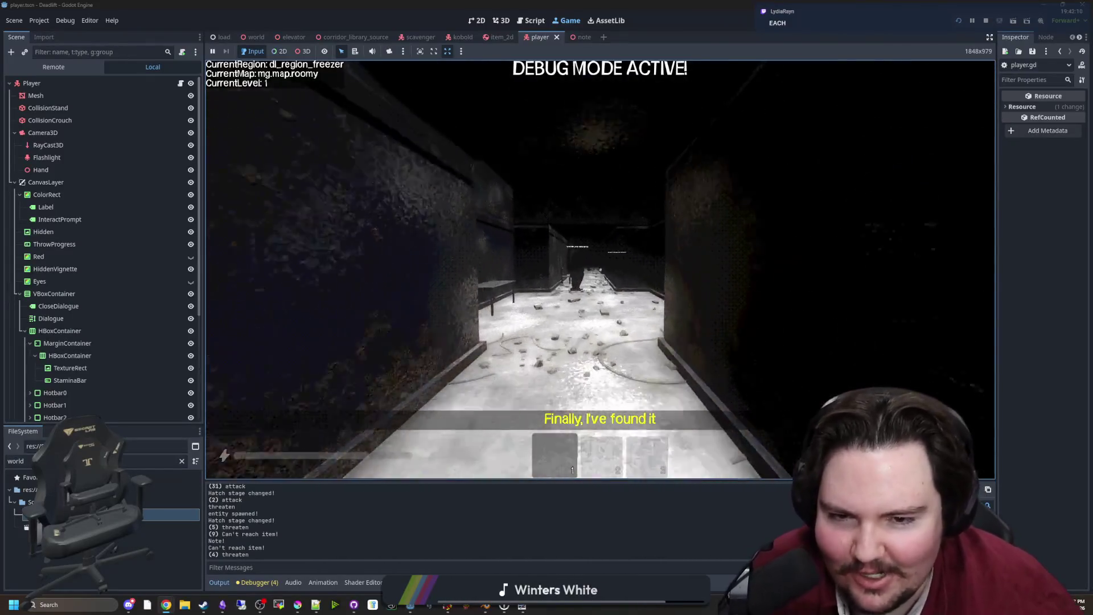
key(w)
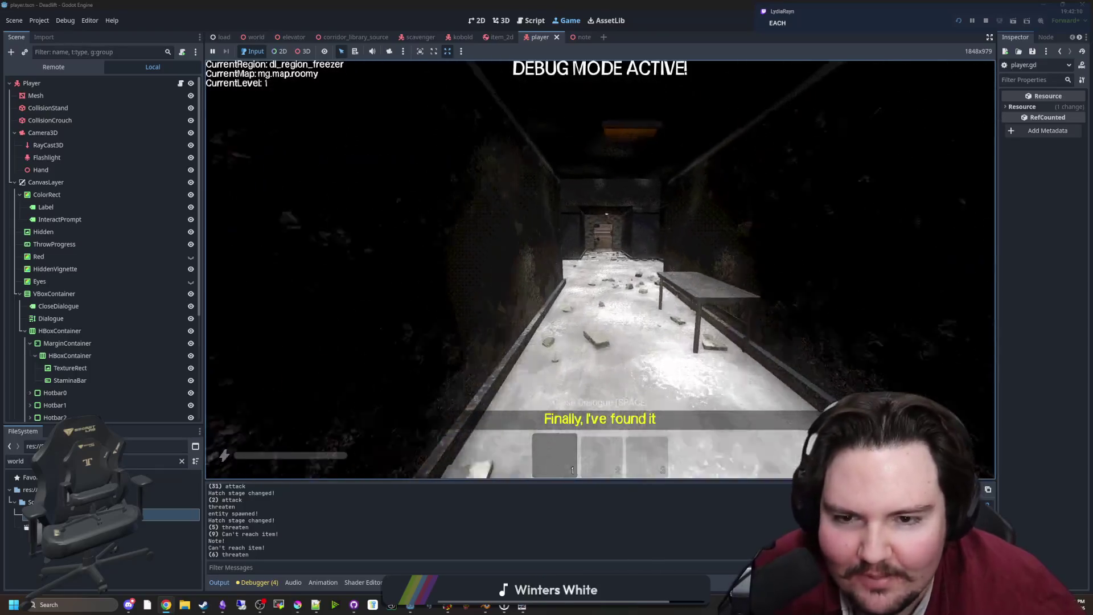
key(w)
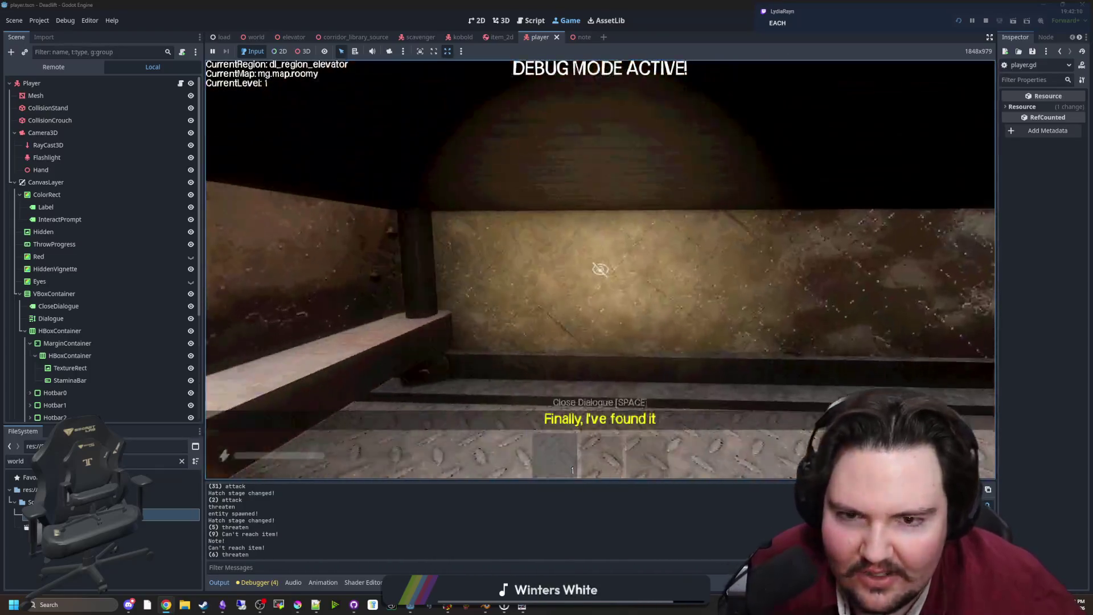
key(w)
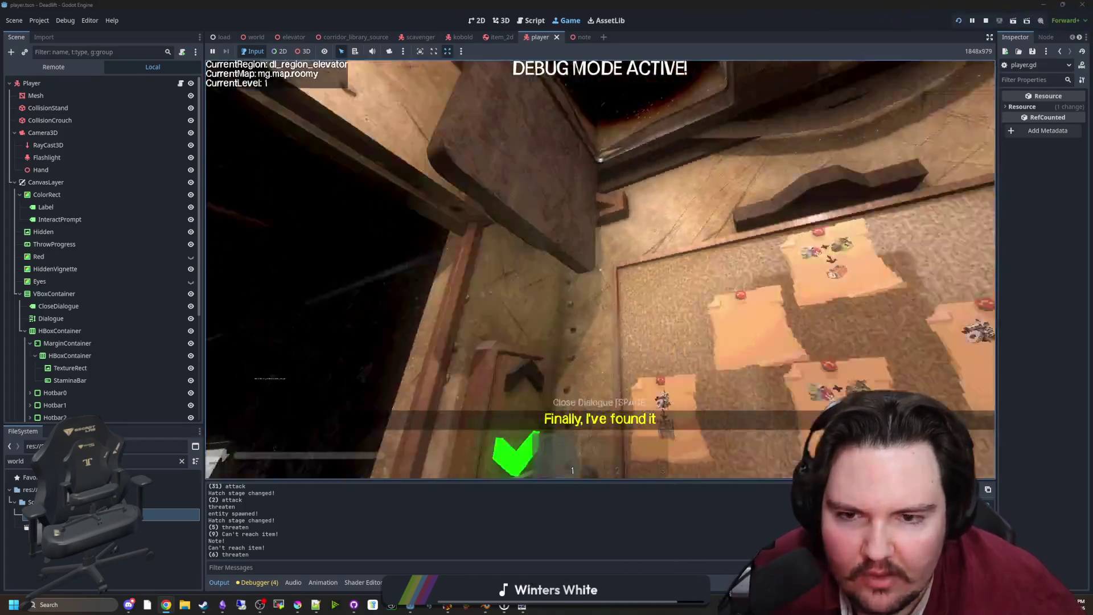
key(w)
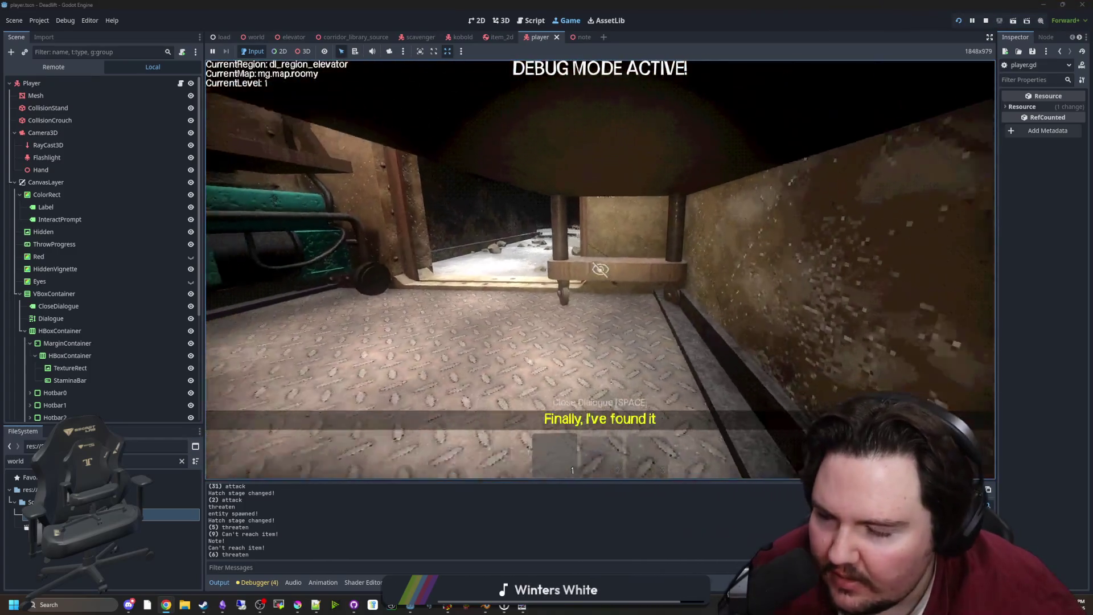
Step: Bring up the in-game pause menu and dismiss the Windows Start menu
key(super)
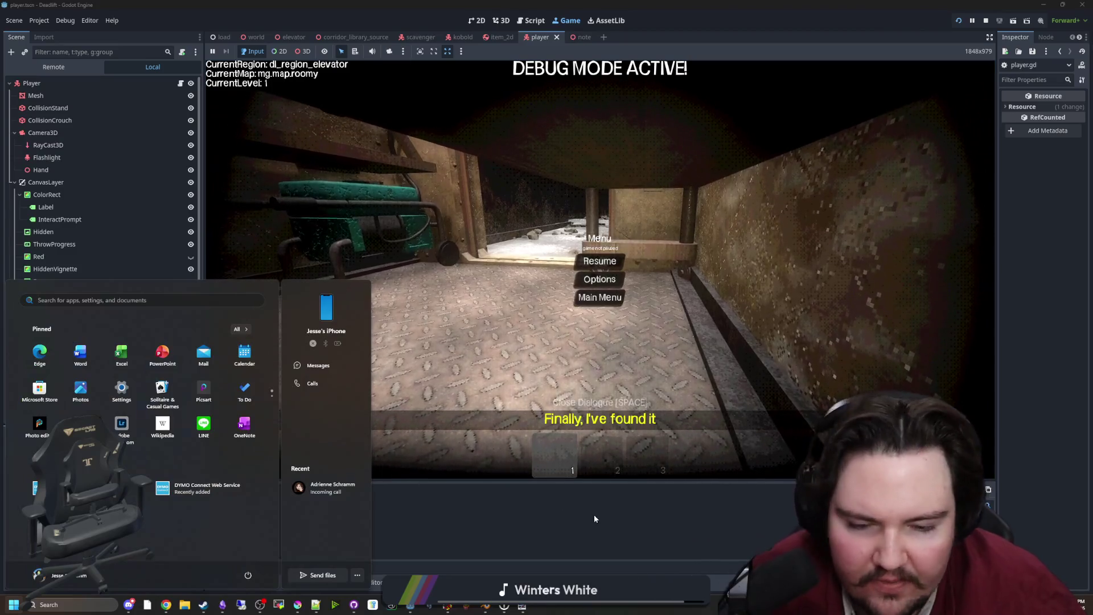
key(super)
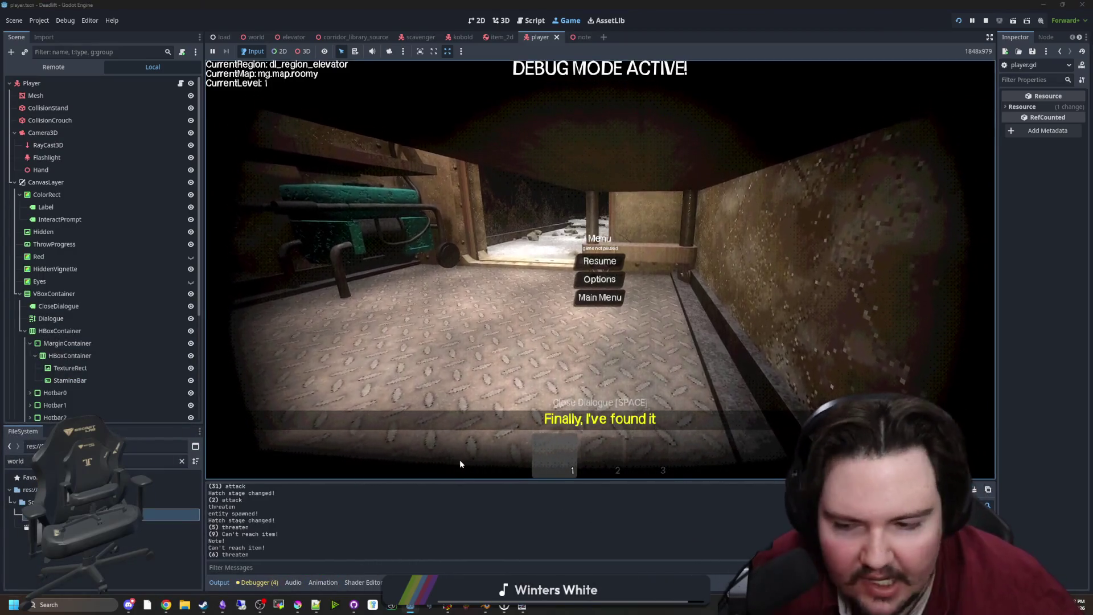
mouse_move(167, 604)
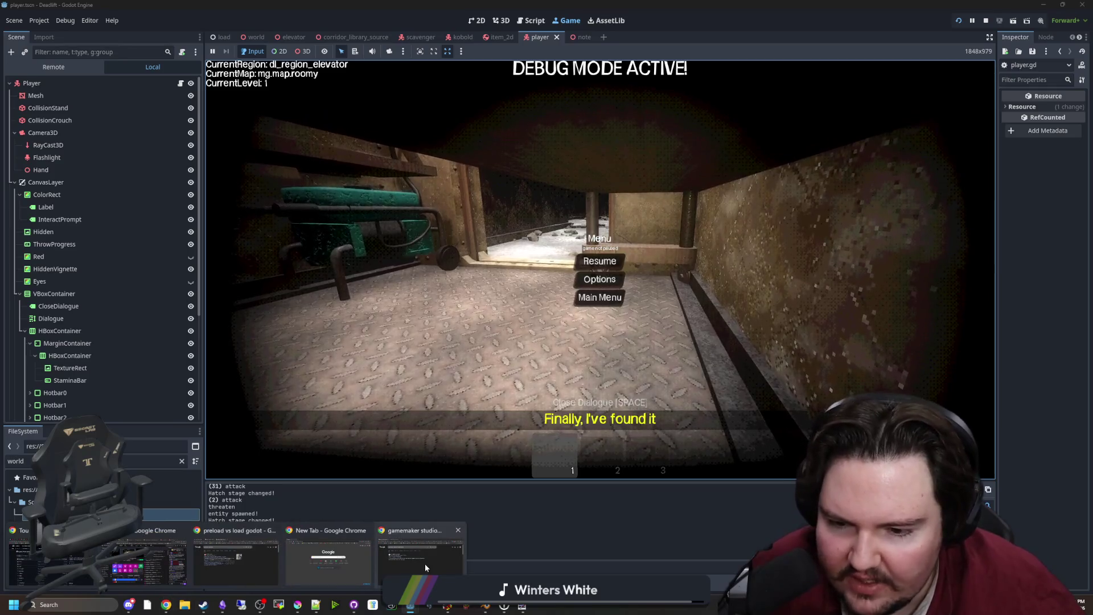
click(425, 564)
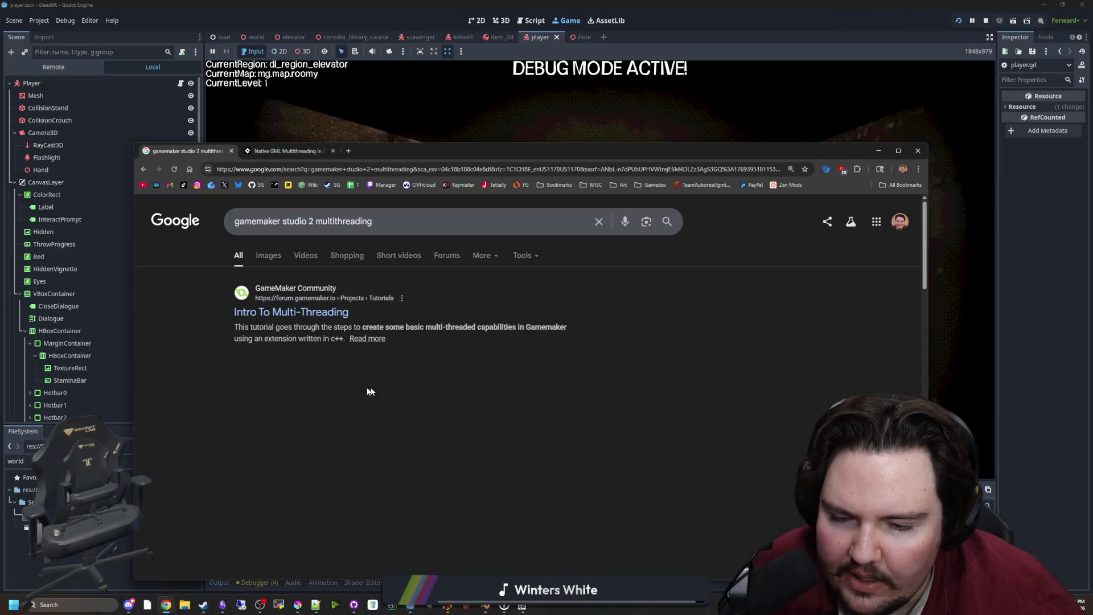
scroll(288, 343, down, 3)
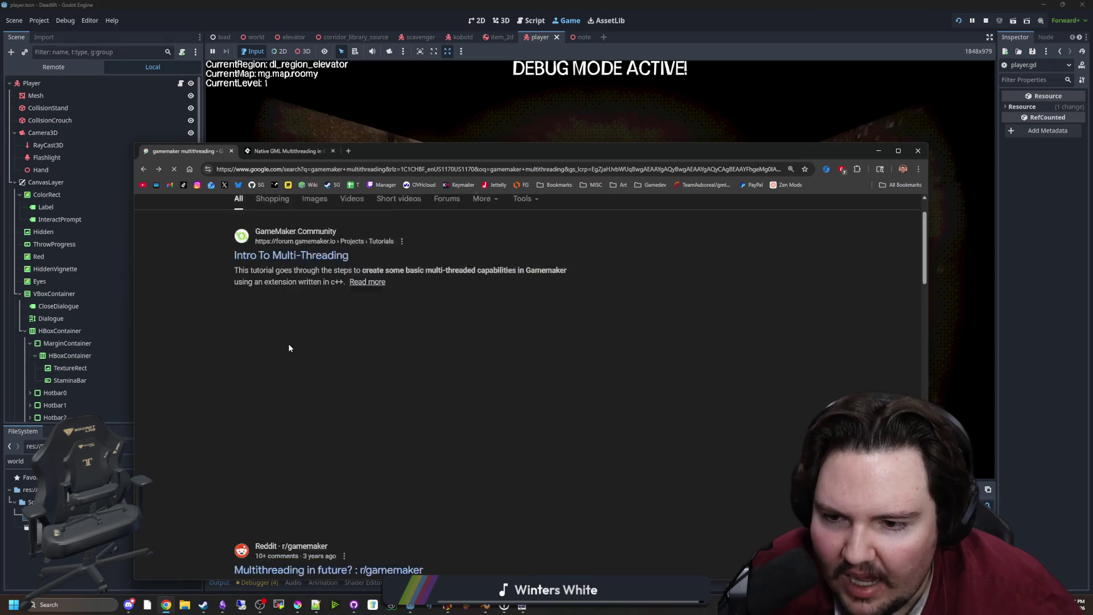
scroll(288, 343, down, 2)
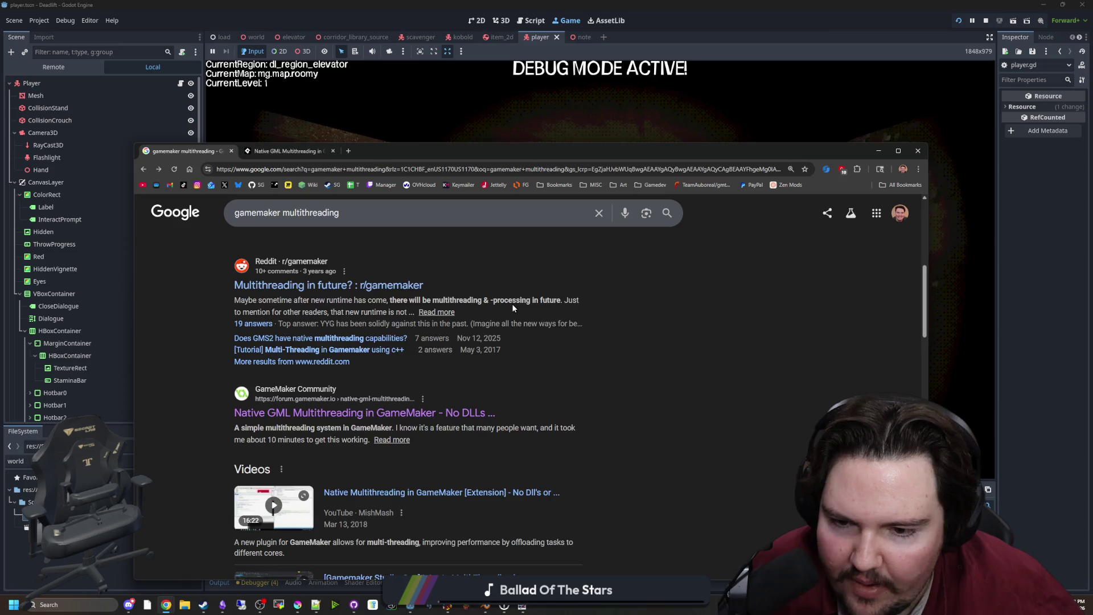
scroll(512, 308, down, 2)
scroll(512, 308, down, 3)
scroll(394, 349, down, 3)
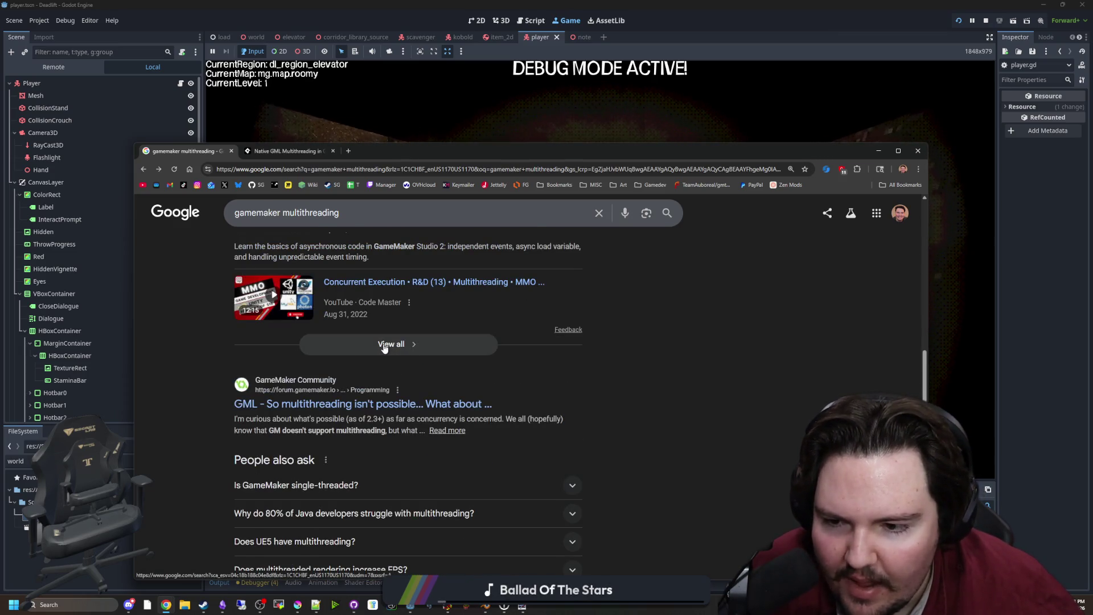
scroll(384, 348, down, 3)
scroll(380, 348, down, 3)
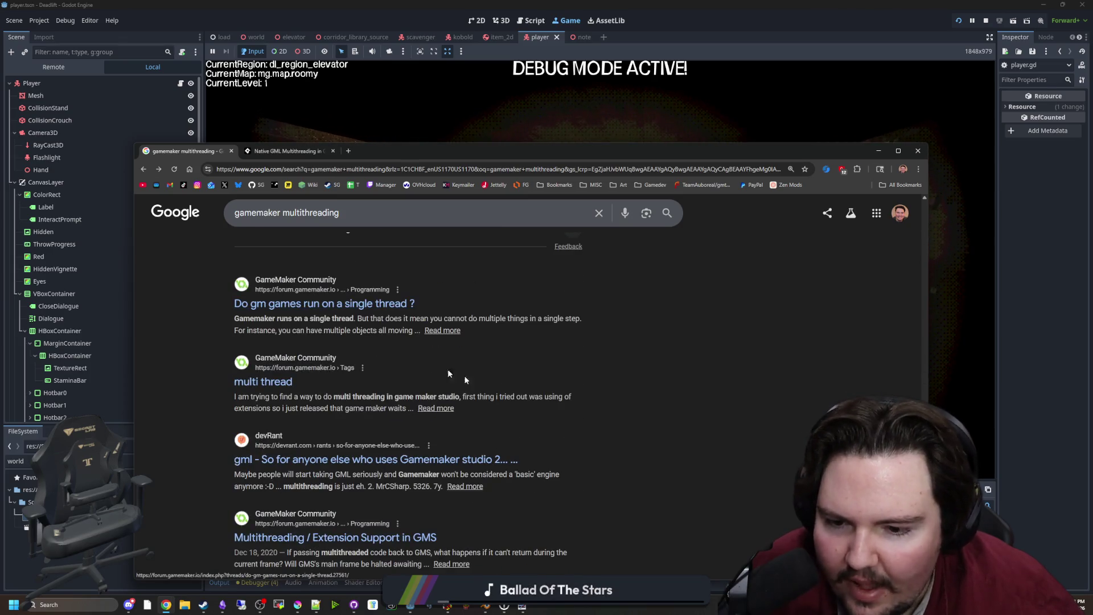
scroll(613, 368, up, 10)
click(480, 132)
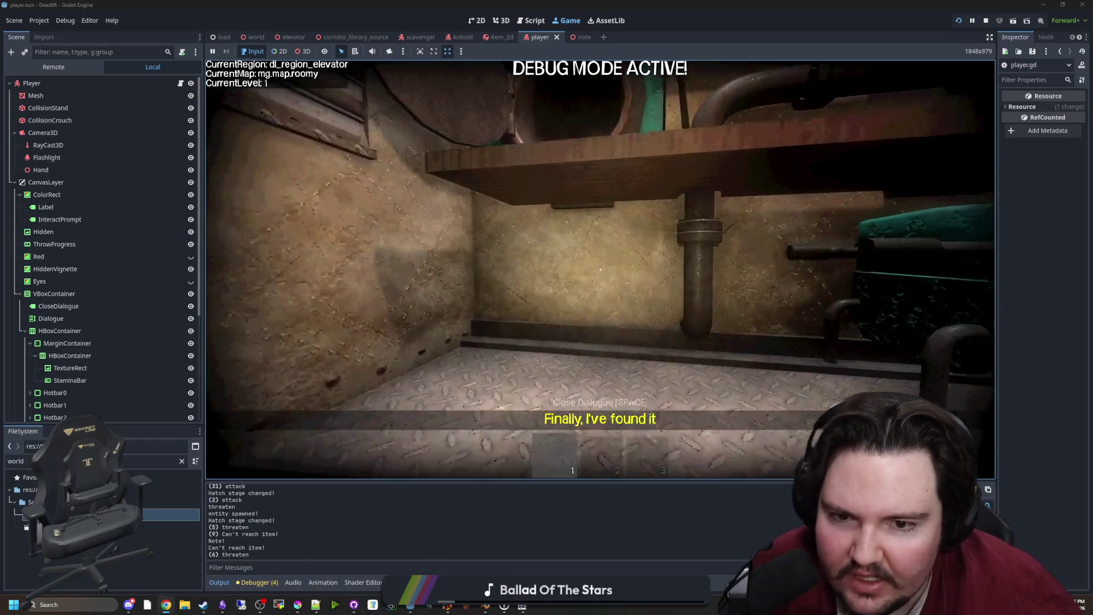
Step: Walk back through the freezer and the red corridor into the butchery room and look left
key(w)
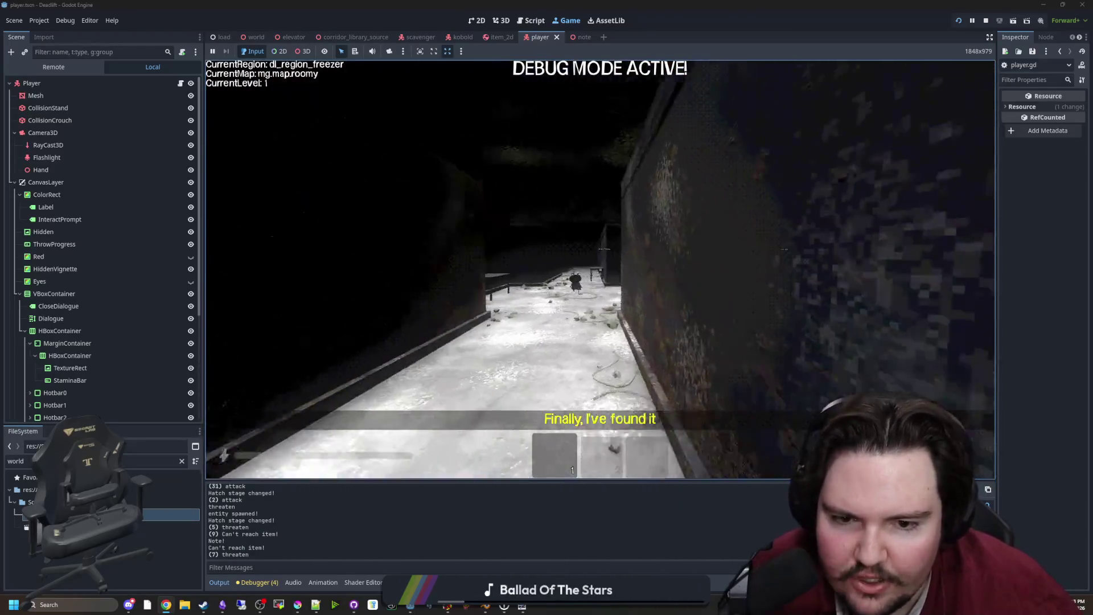
key(w)
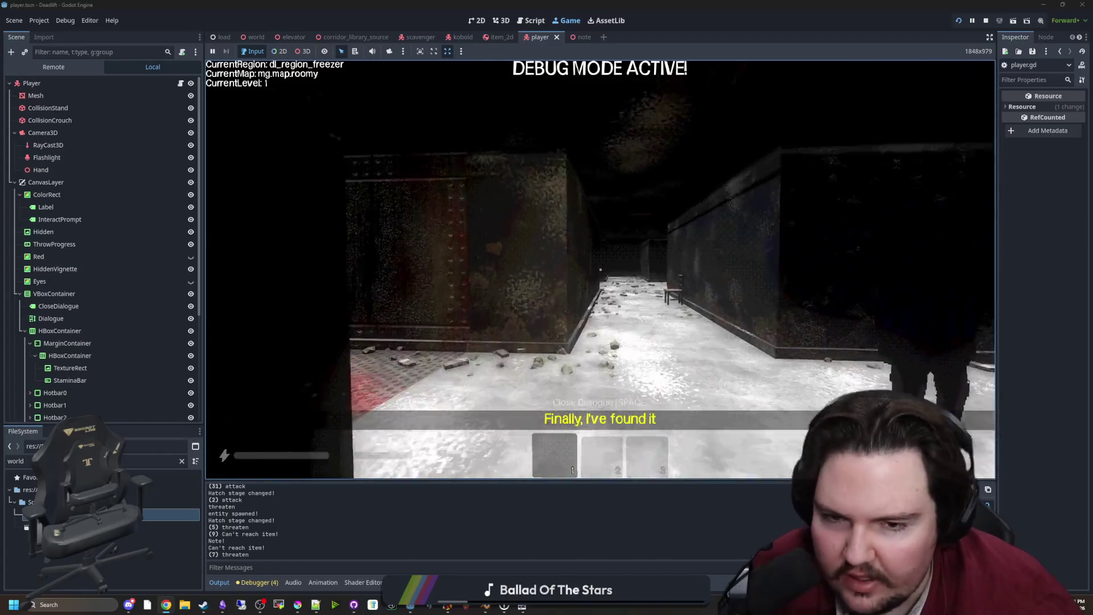
key(w)
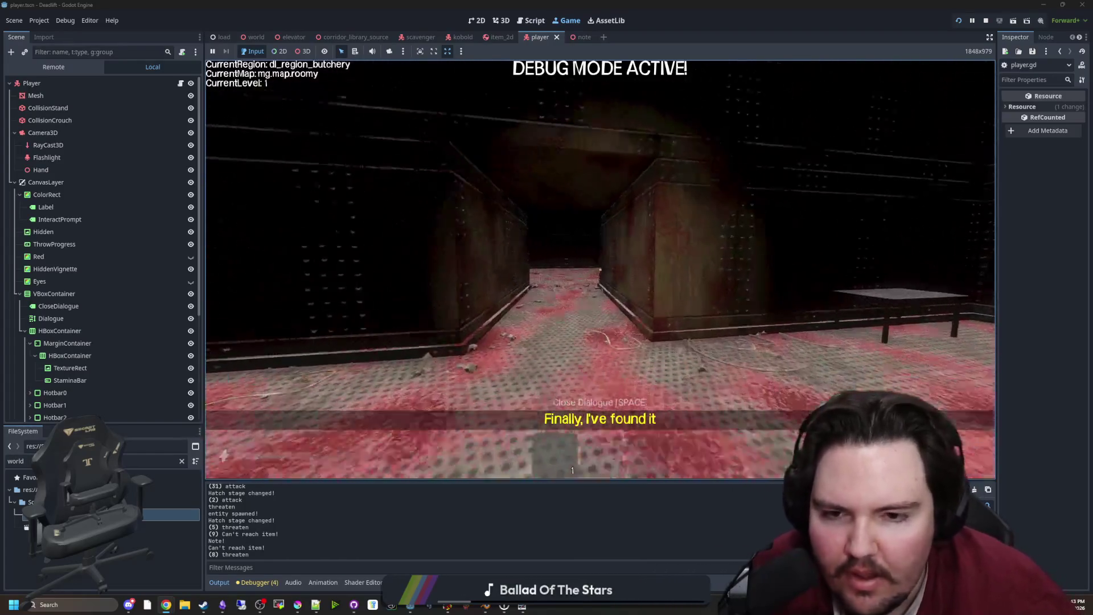
key(w)
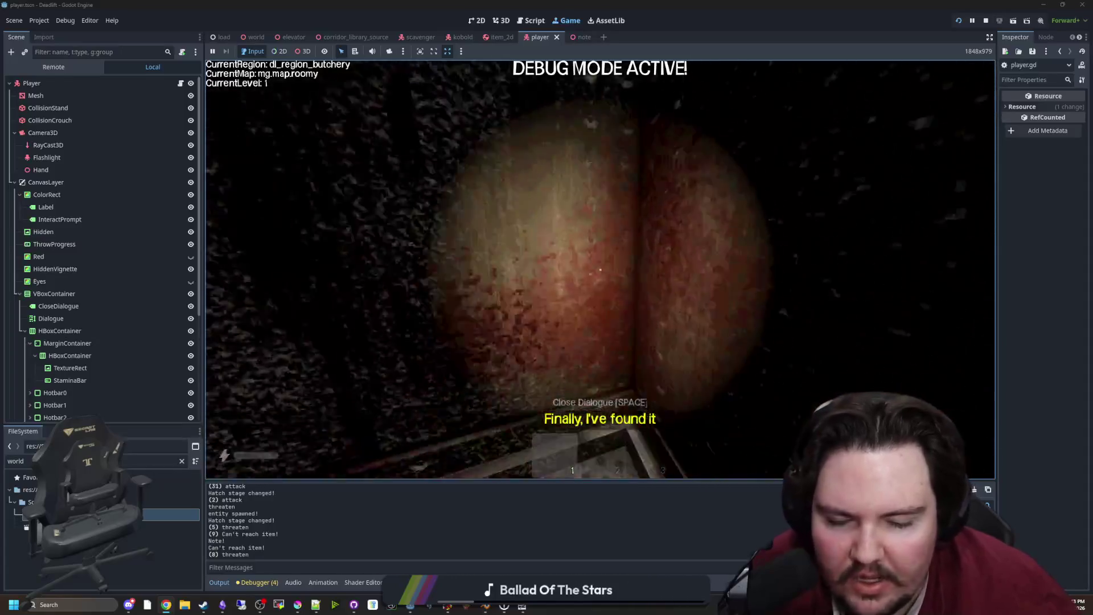
key(w)
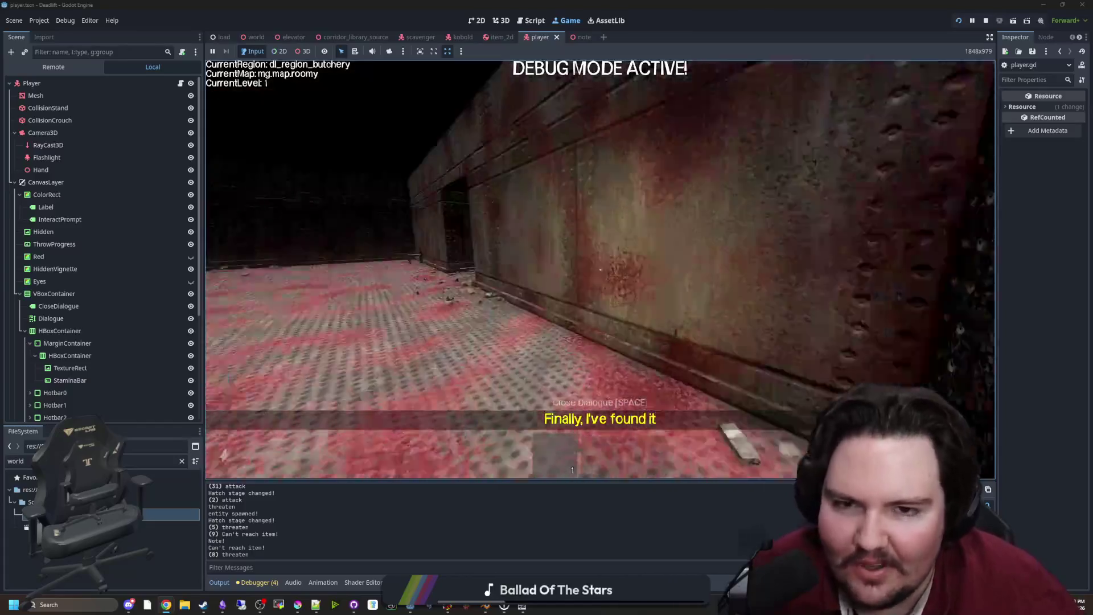
Step: Pause the game with Esc and load the Pogo Rocket Steam store page in a browser window
key(Escape)
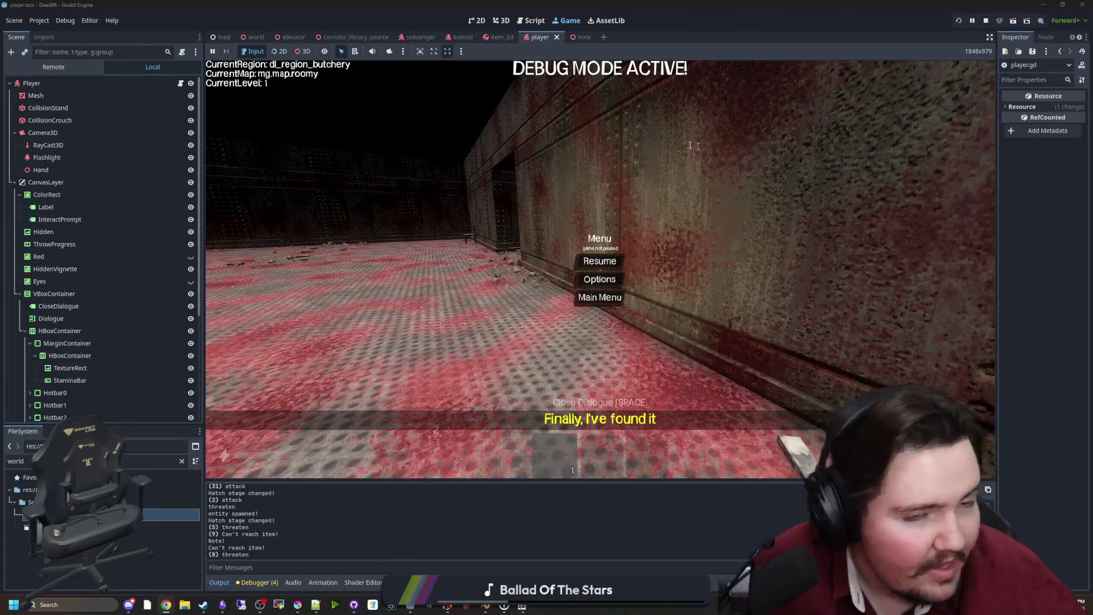
key(alt+Tab)
key(ctrl+v)
key(Return)
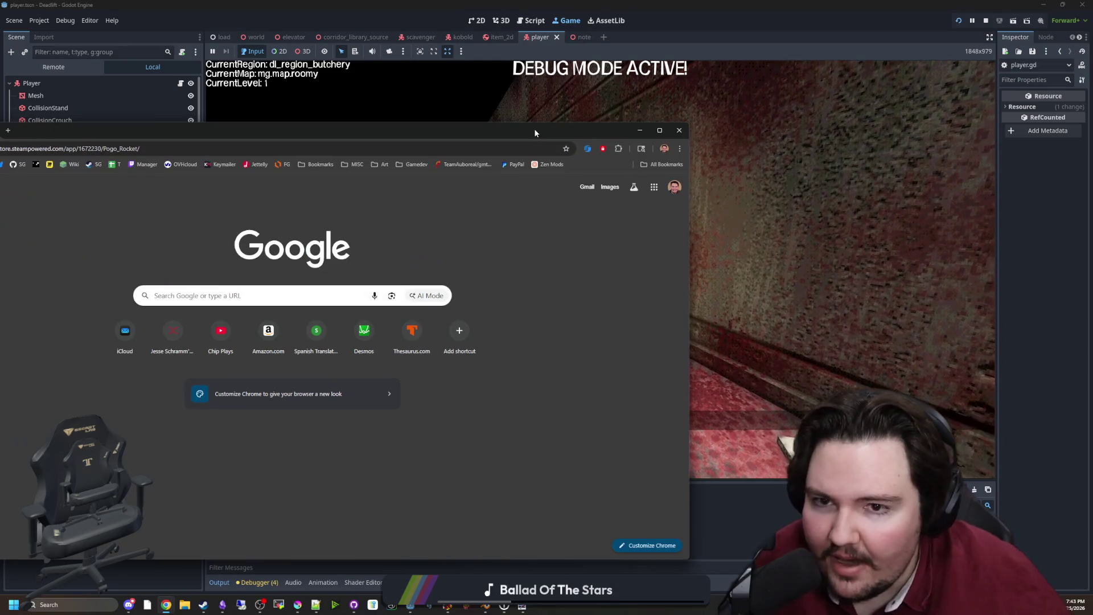
Step: Maximize the browser, open the Pogo Rocket media gallery, and view screenshots through the Turret Boss and level editor images
double_click(535, 130)
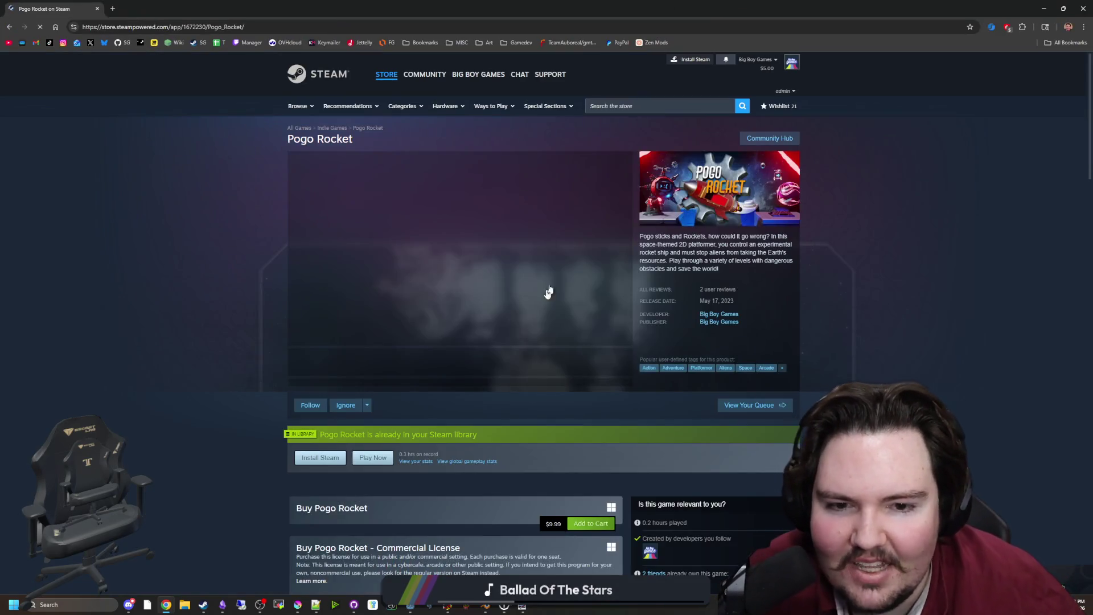
click(500, 271)
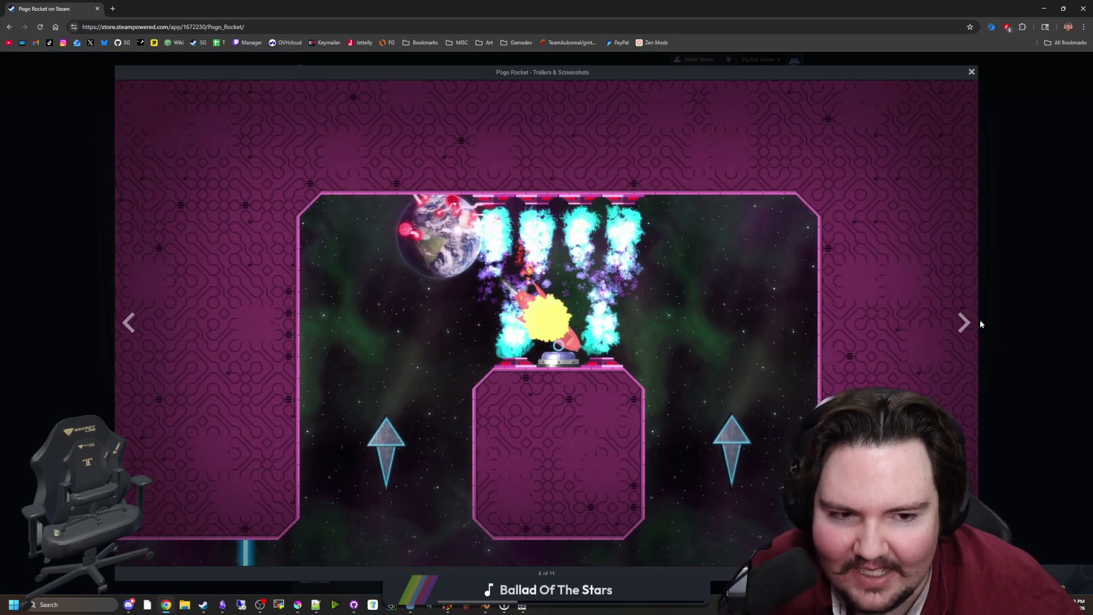
click(969, 323)
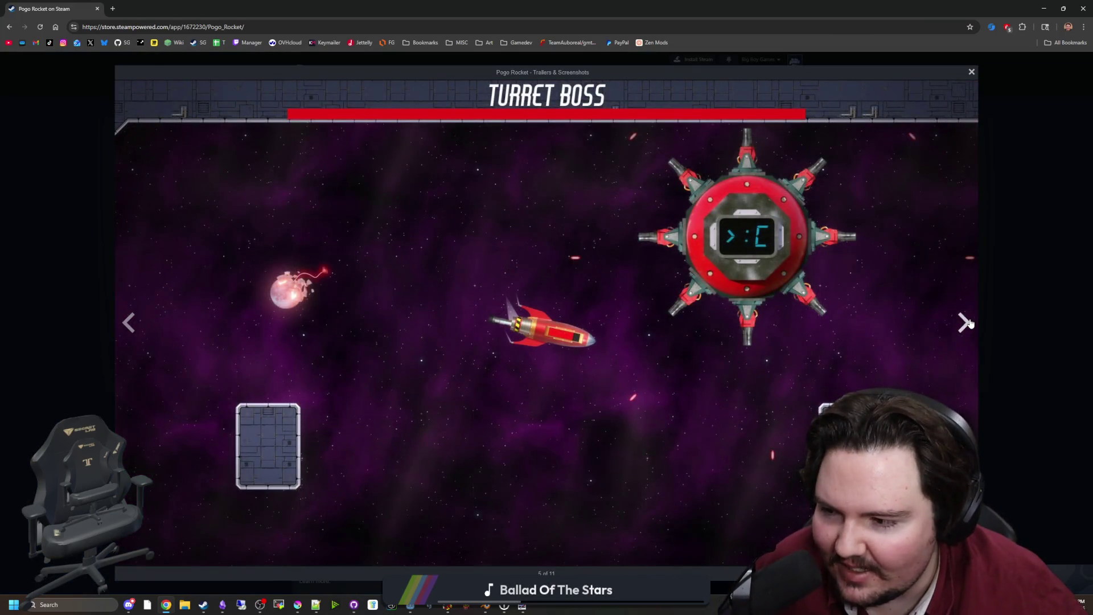
click(969, 323)
click(969, 322)
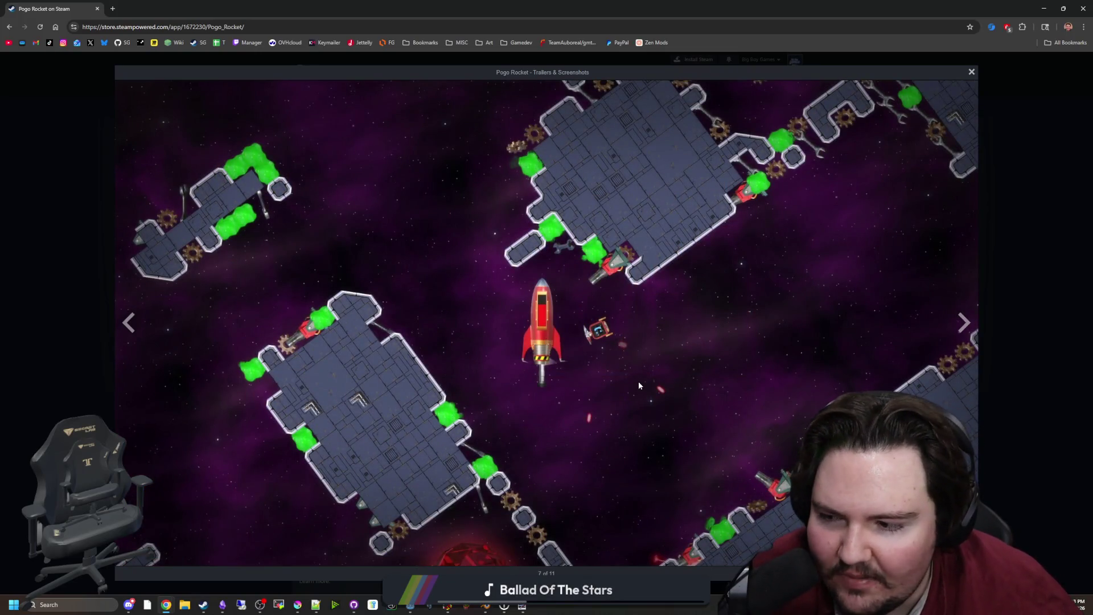
click(974, 334)
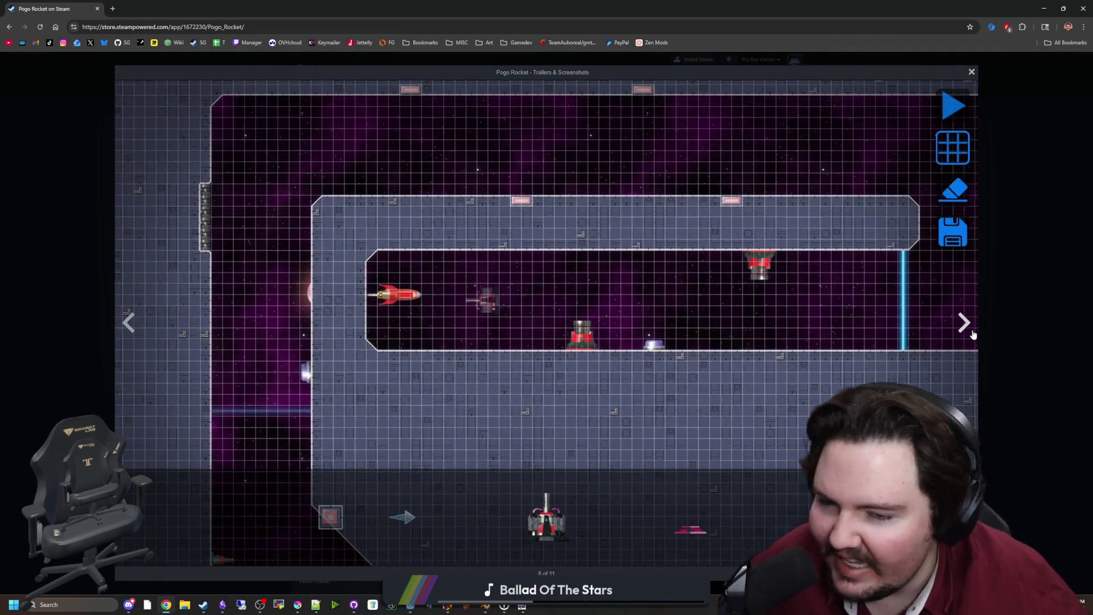
click(974, 335)
Step: Cycle through the remaining Pogo Rocket screenshots, then return to the Godot game
click(964, 329)
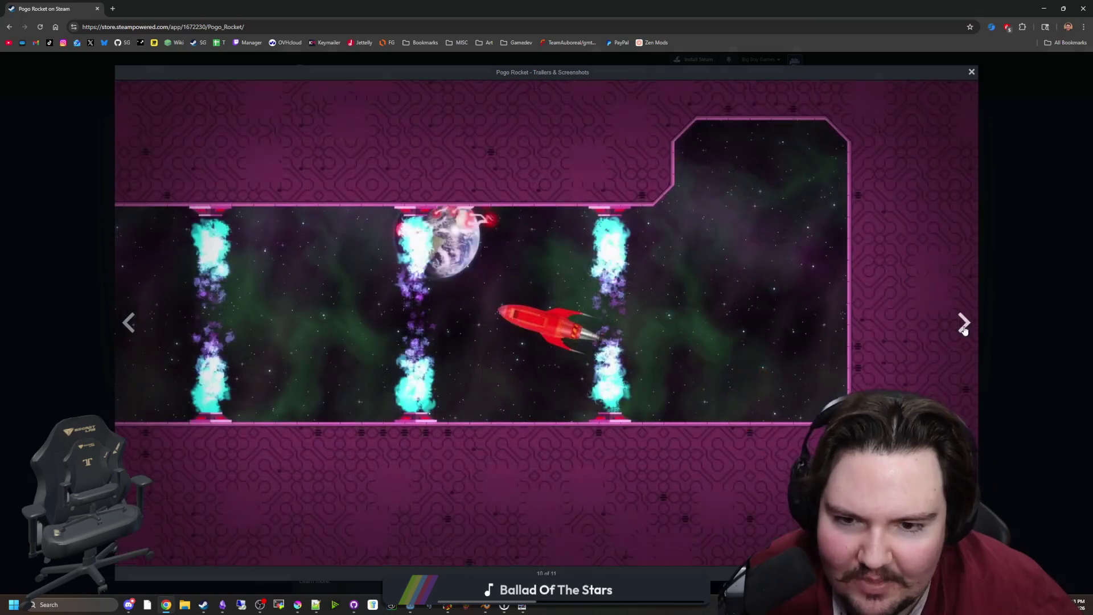
click(963, 329)
click(963, 330)
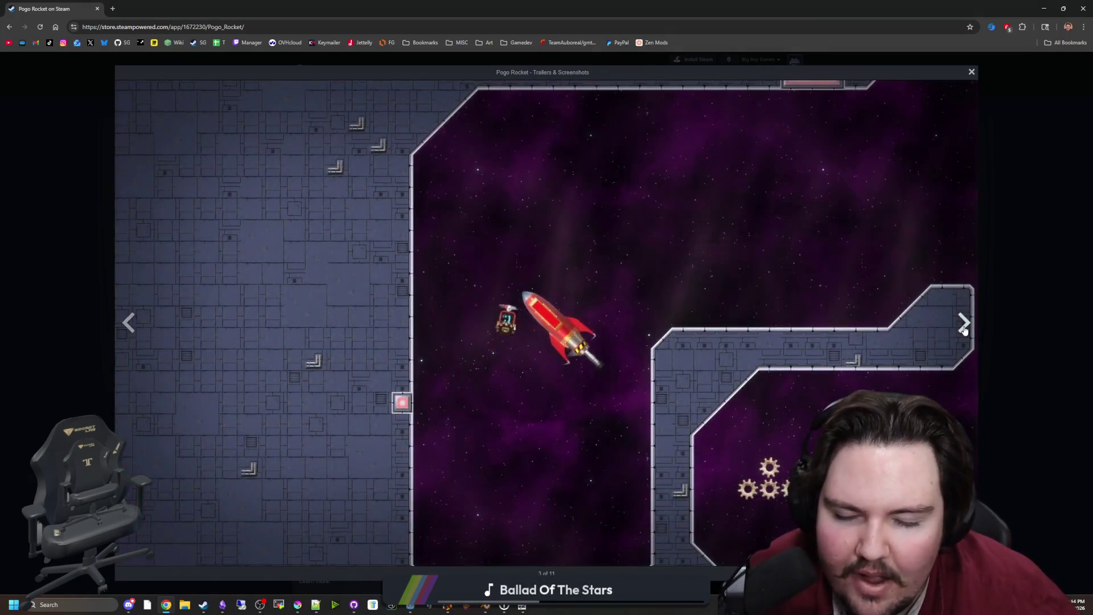
click(964, 329)
click(963, 324)
click(963, 322)
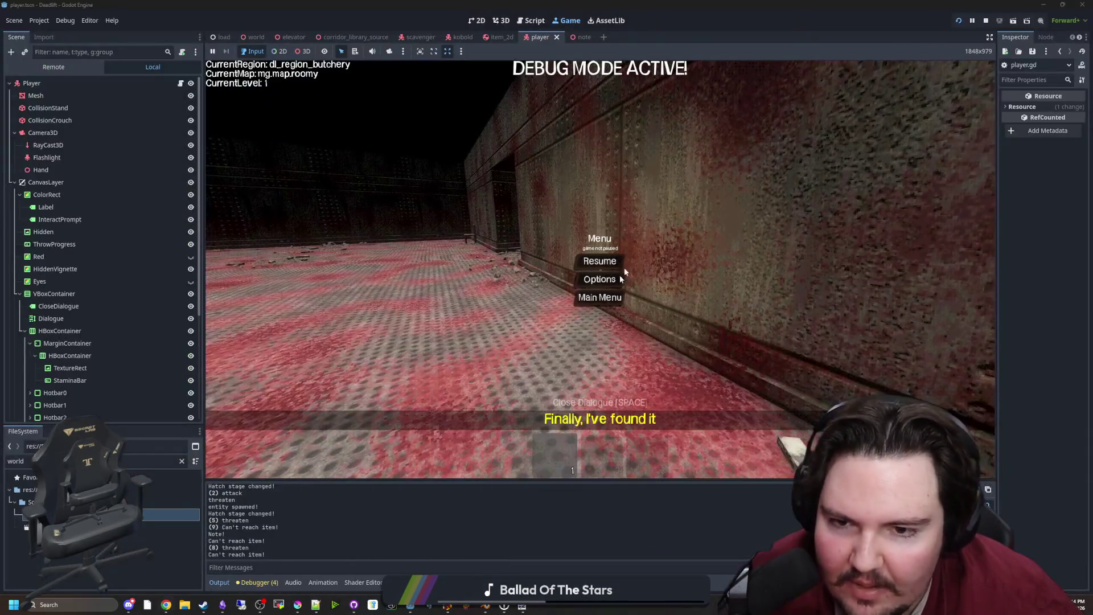
click(623, 266)
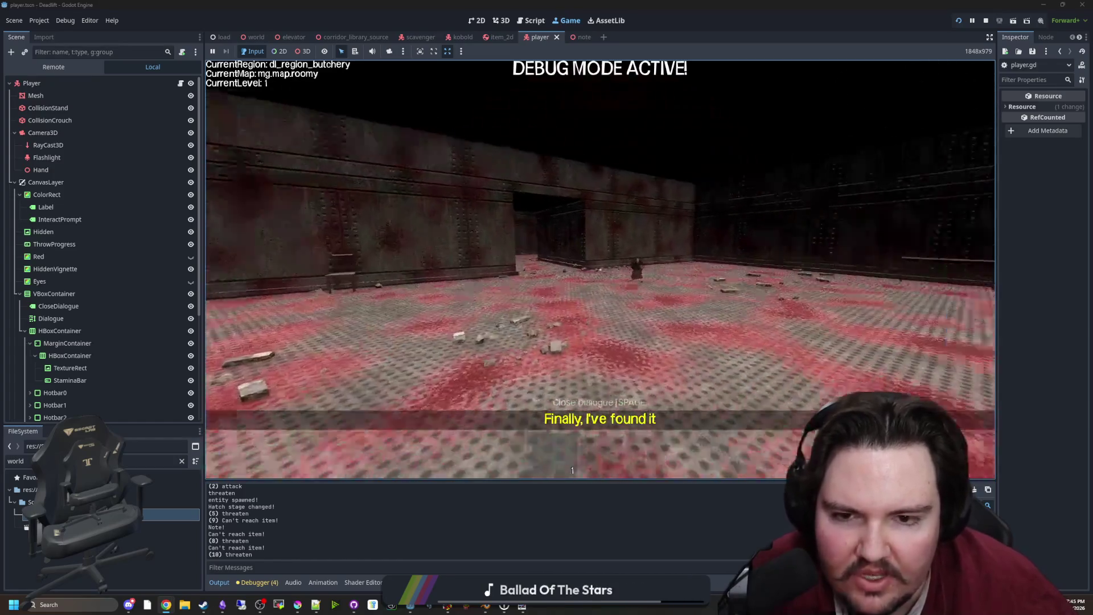
Step: Walk through the freezer corridor and the lit doorway into the elevator region, then pause with Esc
key(w)
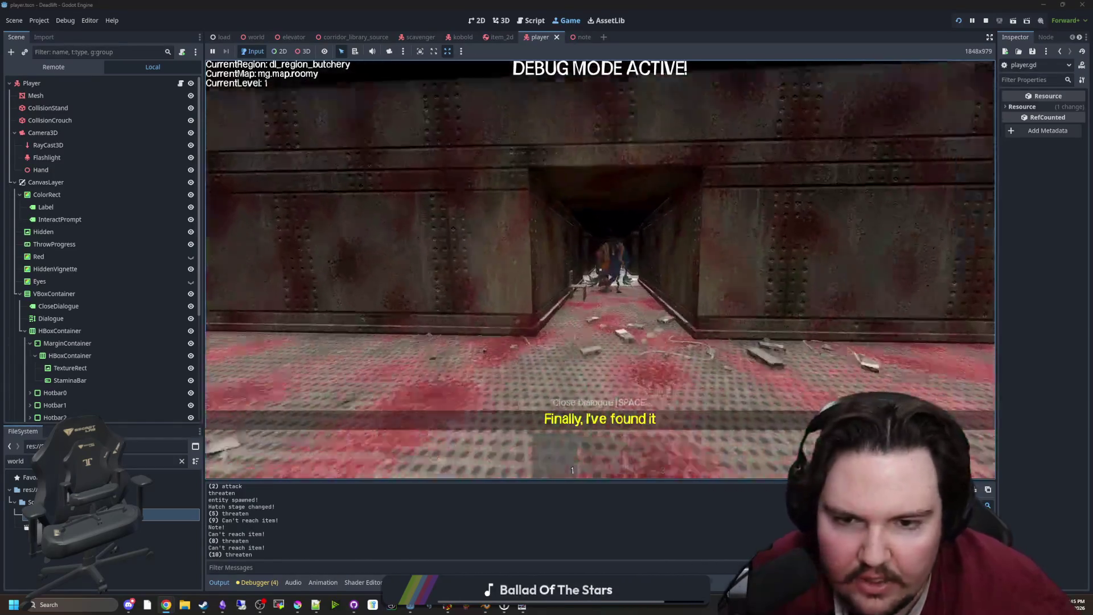
key(w)
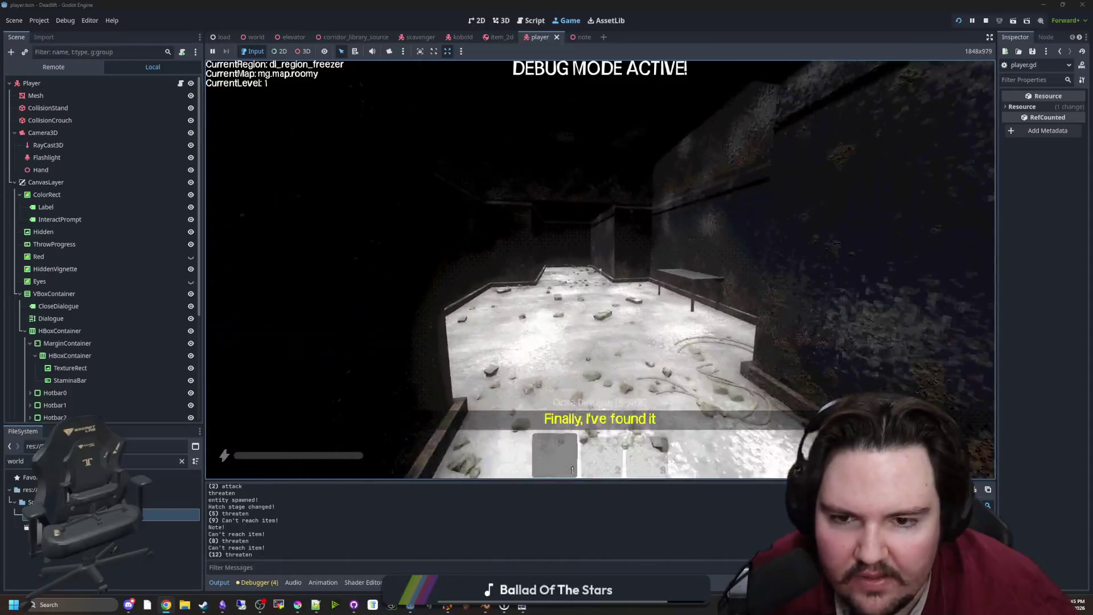
key(w)
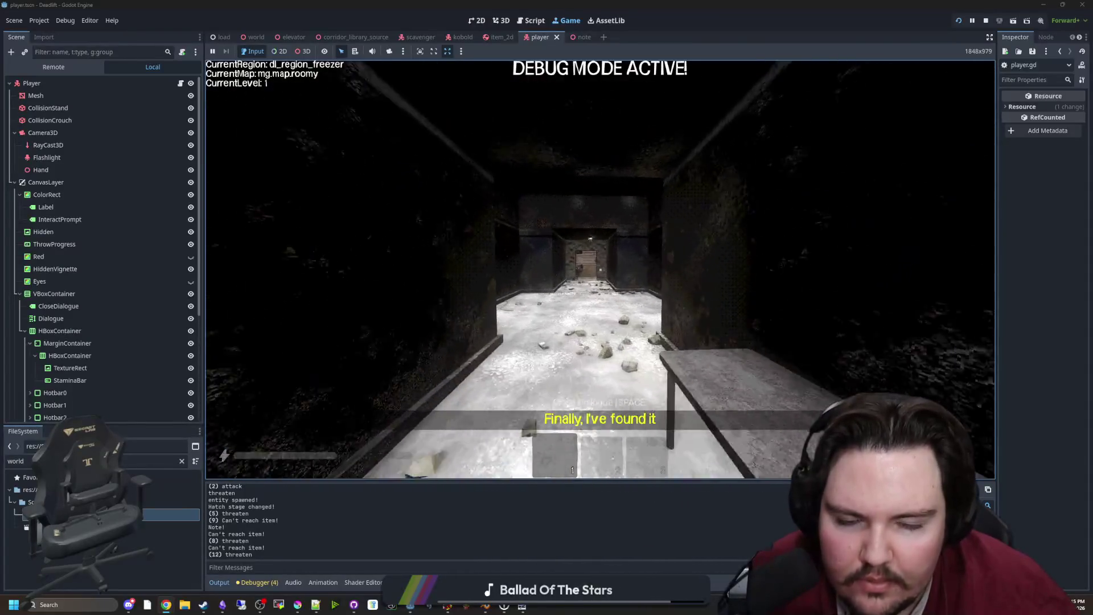
key(w)
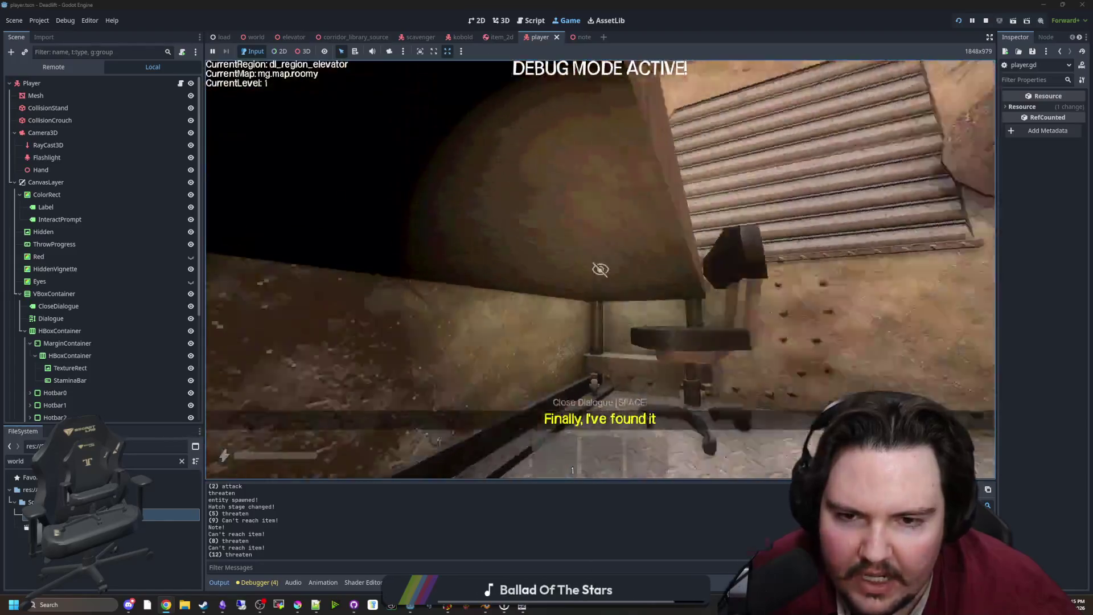
key(Escape)
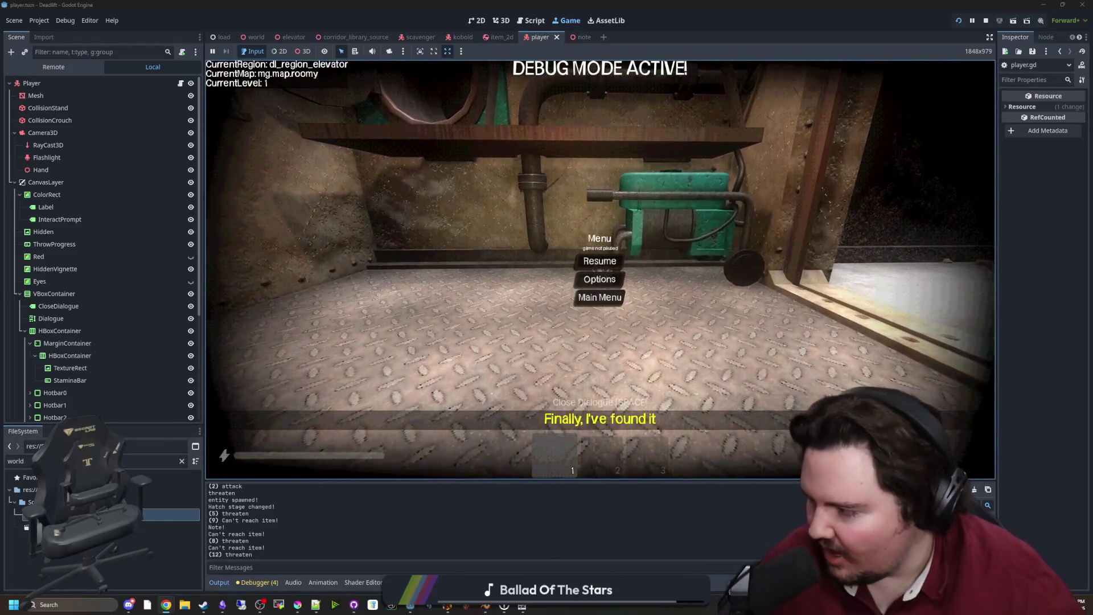